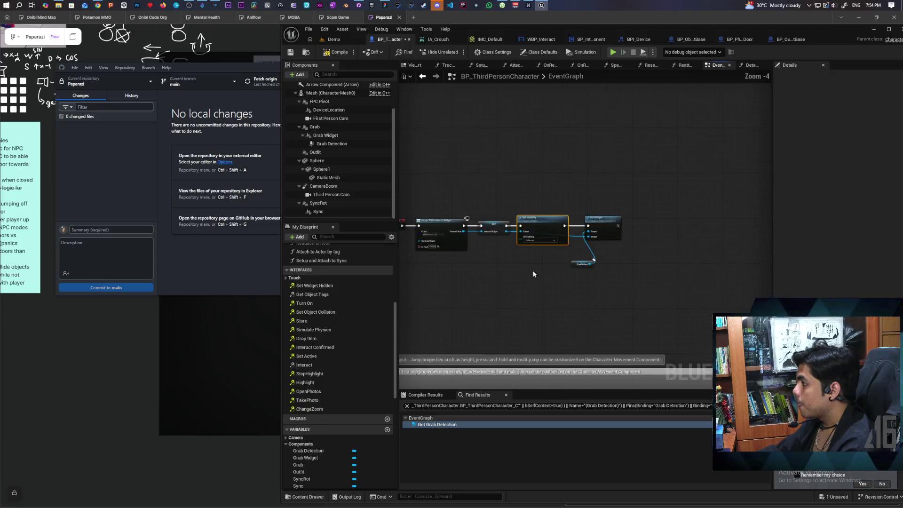
# - Wire the Is Sitting SET node's exec output into Set Collision Enabled
pyautogui.scroll(3, 578, 238)
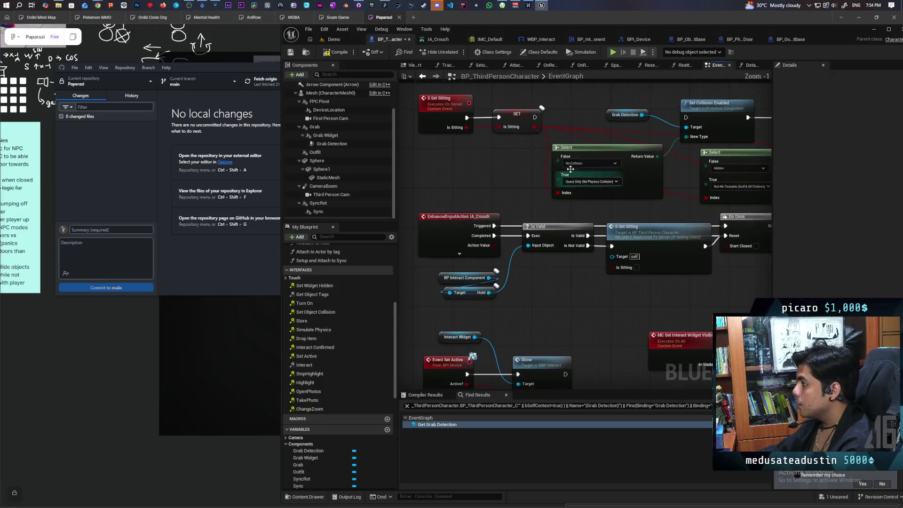
pyautogui.moveTo(535, 117)
pyautogui.mouseDown()
pyautogui.moveTo(522, 196)
pyautogui.moveTo(686, 120)
pyautogui.mouseUp()
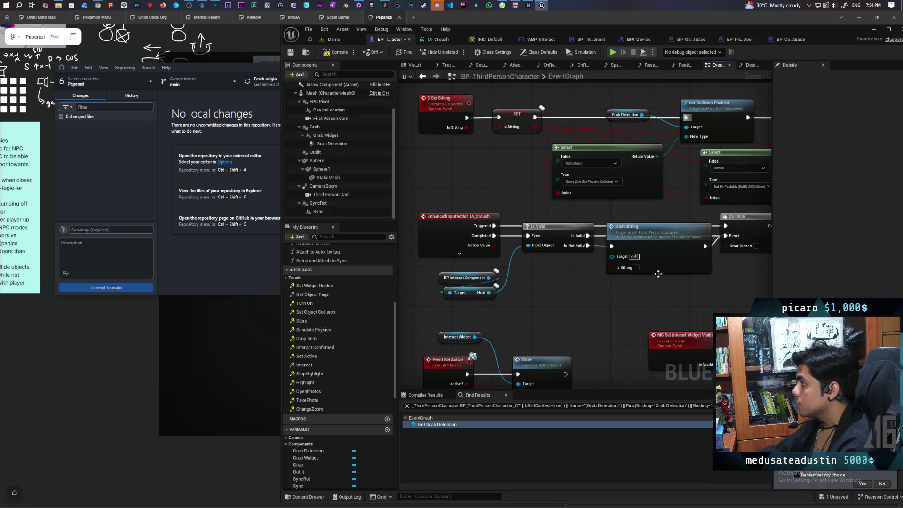
pyautogui.scroll(-2, 517, 188)
# - Tick Hidden in Game on the Grab Widget component, then switch to the Demo level
pyautogui.moveTo(516, 130)
pyautogui.mouseDown()
pyautogui.moveTo(479, 174)
pyautogui.moveTo(470, 170)
pyautogui.mouseUp()
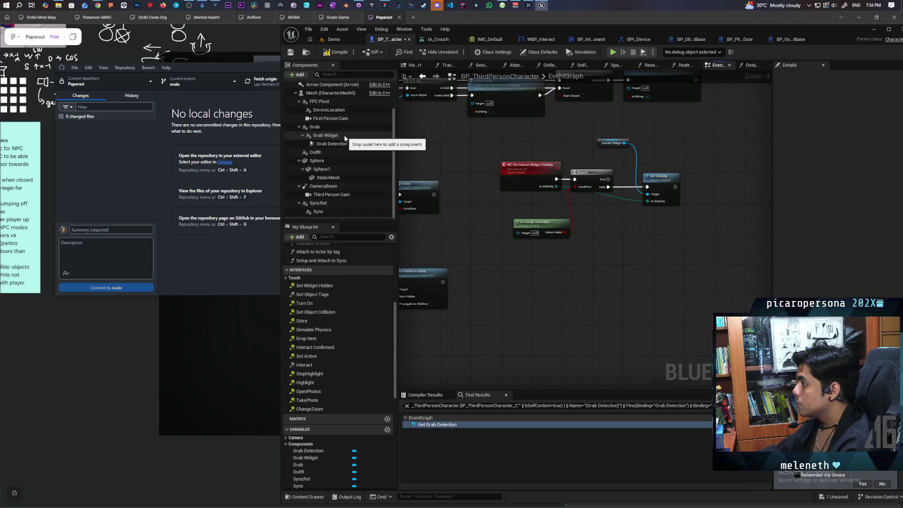
pyautogui.moveTo(491, 259); pyautogui.dragTo(628, 236)
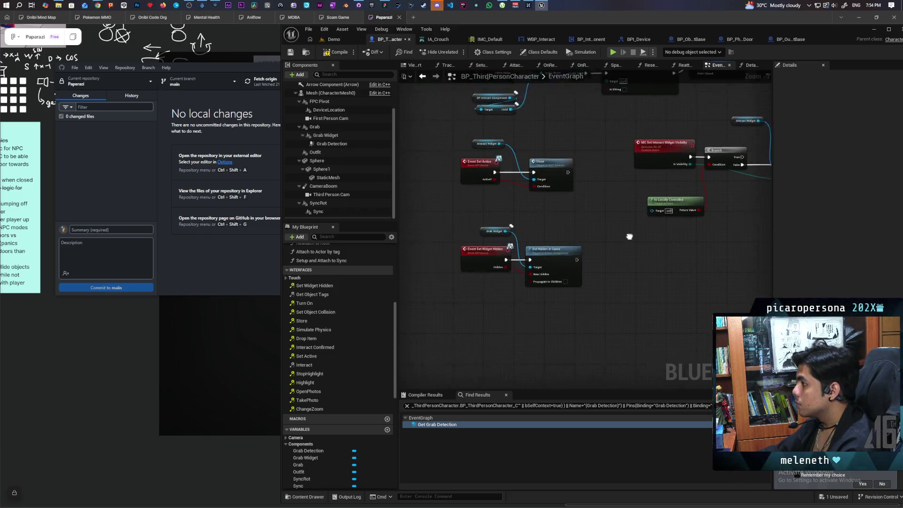
pyautogui.click(325, 135)
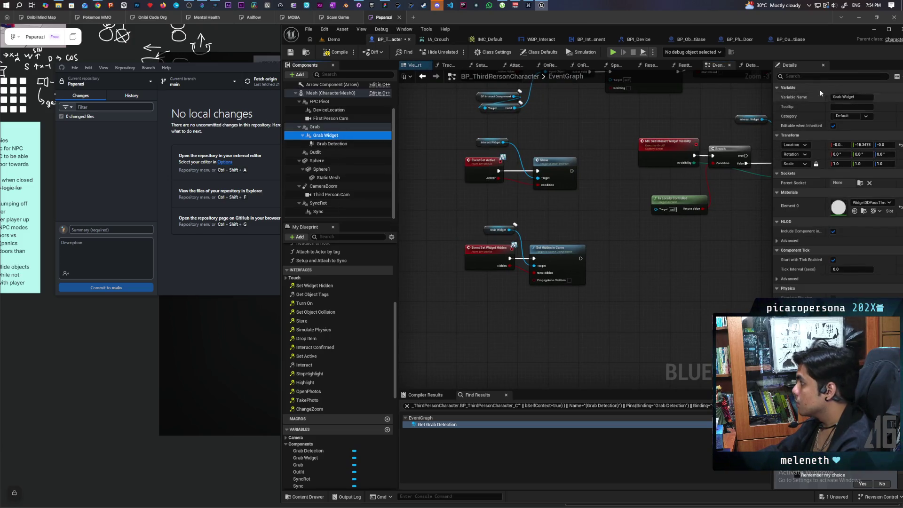
pyautogui.write('hidden')
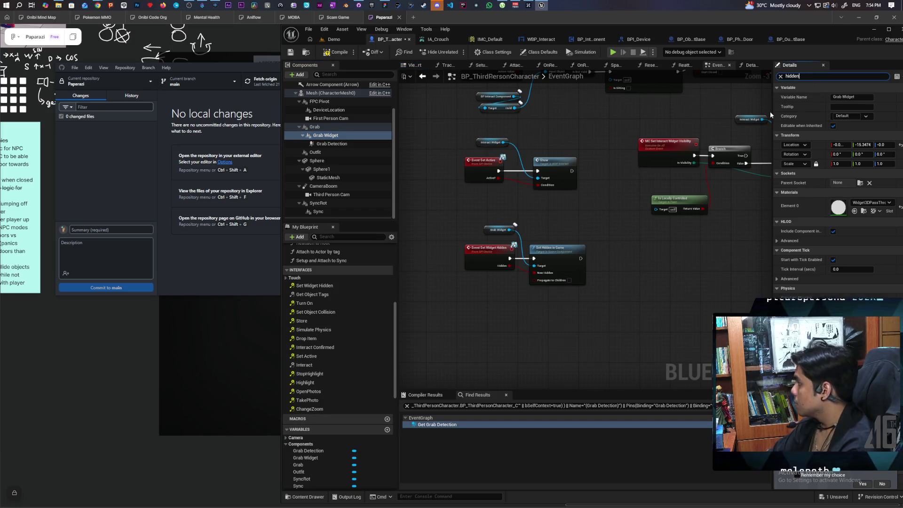
pyautogui.click(835, 126)
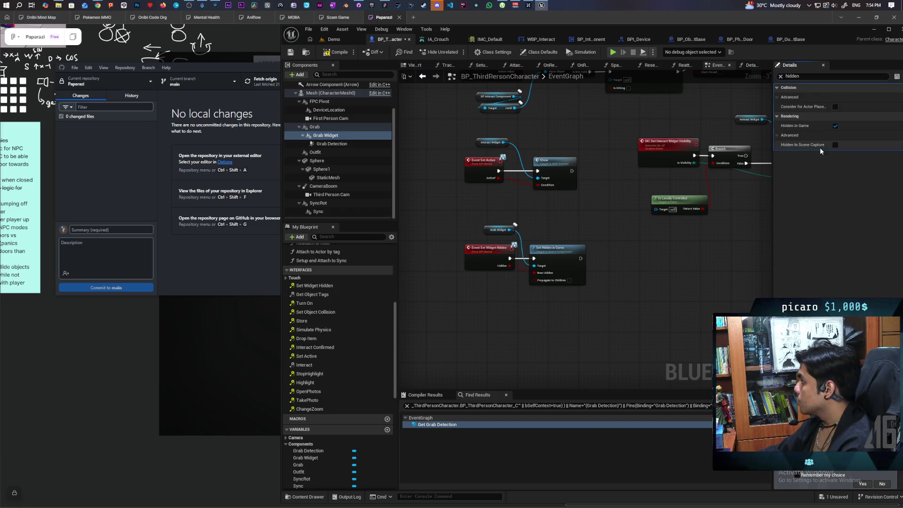
pyautogui.click(342, 39)
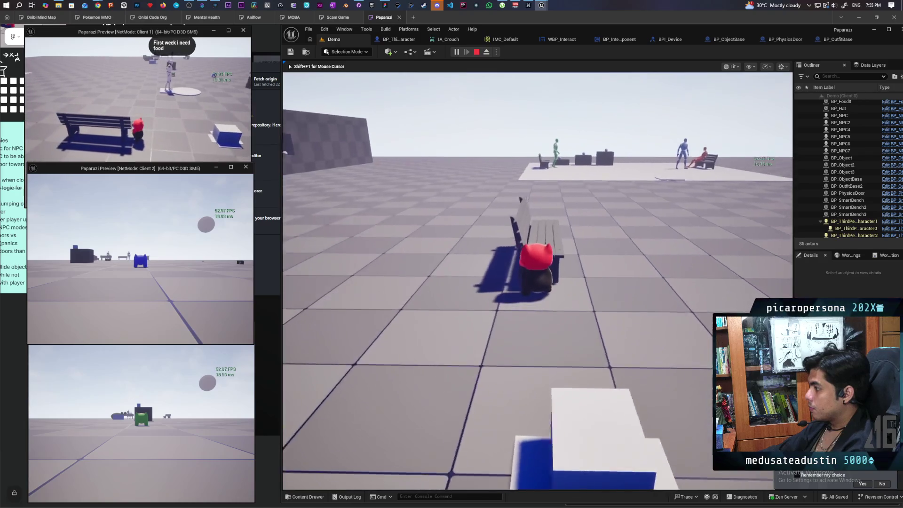
# - In the play session, sit the red character on the bench with E, then stop playing
pyautogui.hotkey('shift', 'F1')
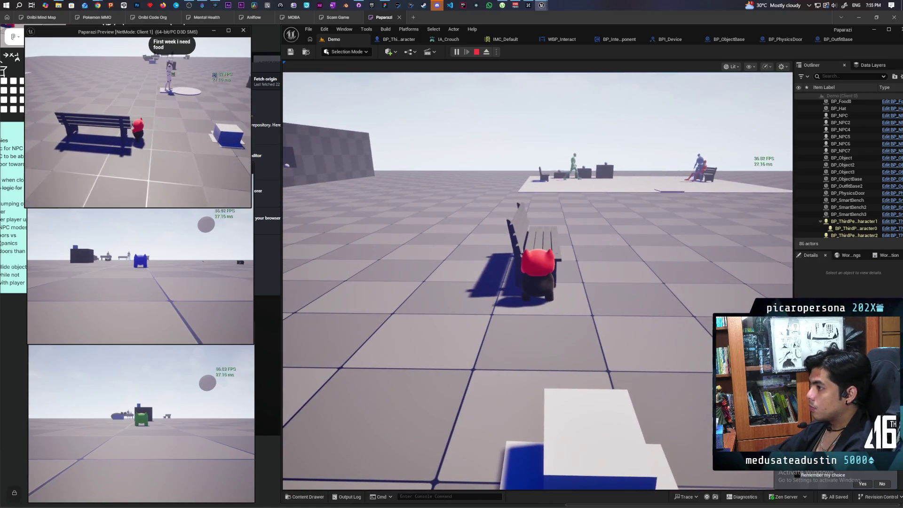
pyautogui.press('e')
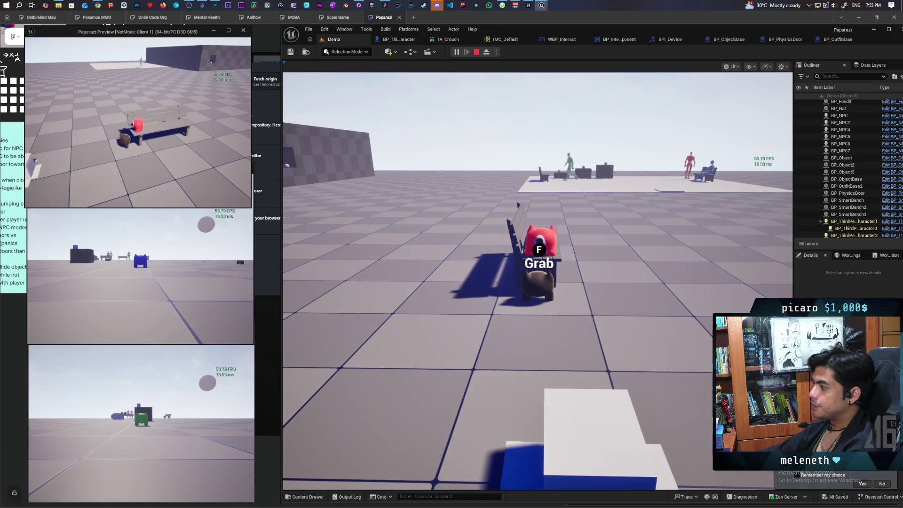
pyautogui.press('Escape')
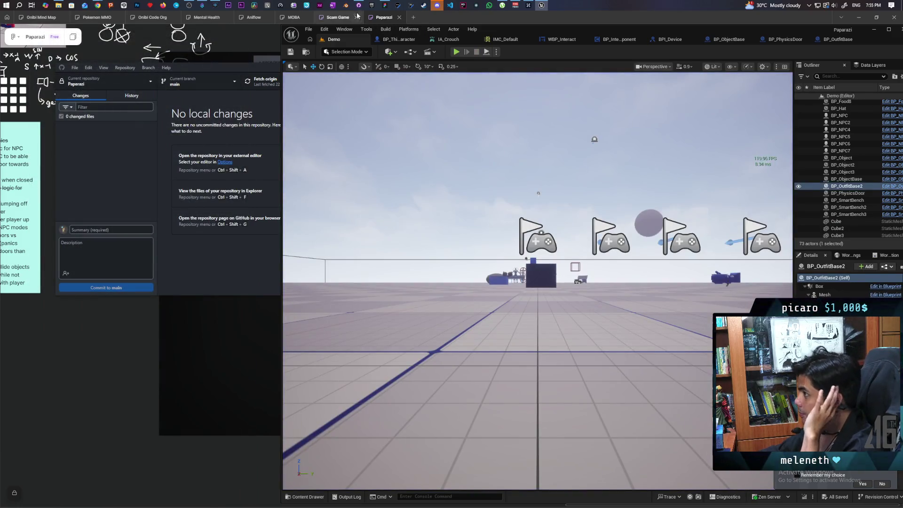
# - In GitHub Desktop, commit 1 file to main as 'Cleaned up grab collision' and push origin
pyautogui.moveTo(360, 5)
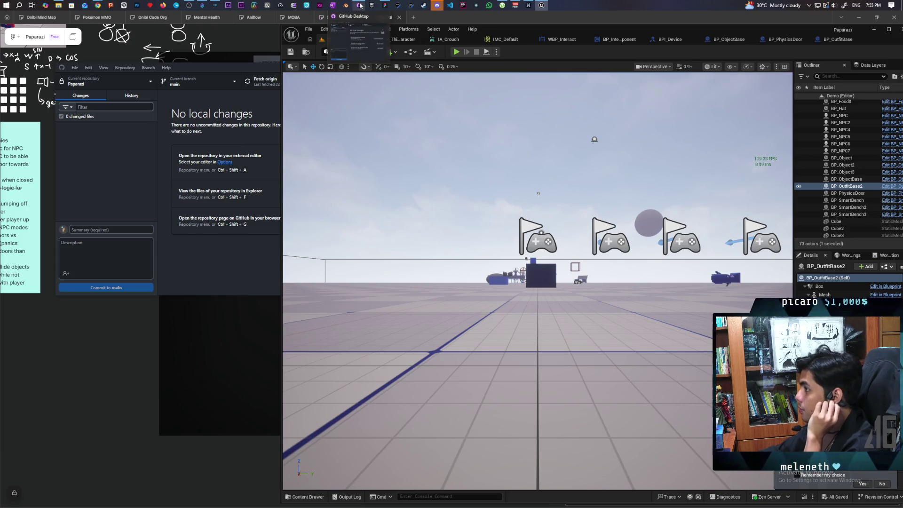
pyautogui.click(355, 37)
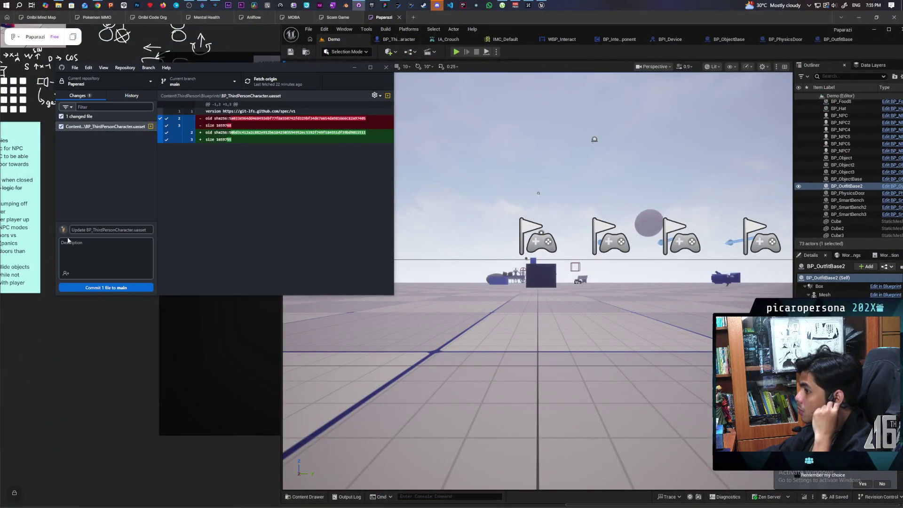
pyautogui.click(132, 231)
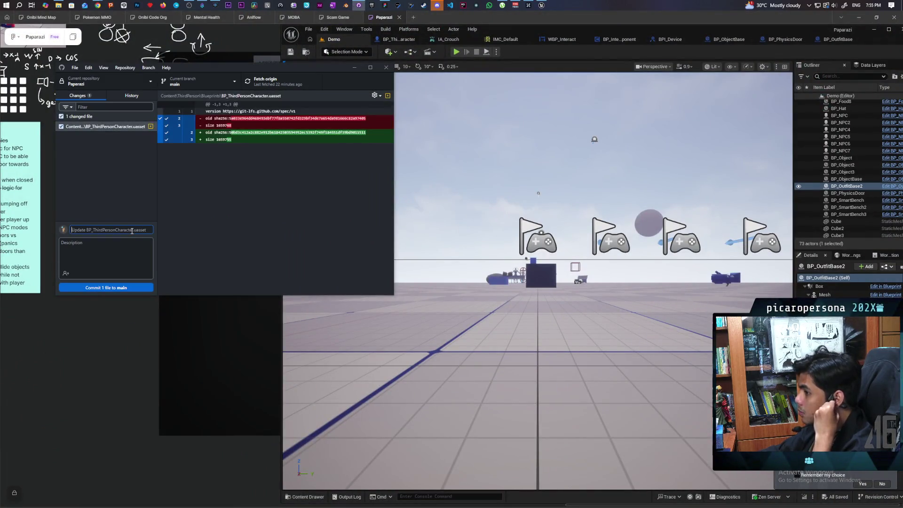
pyautogui.write('d')
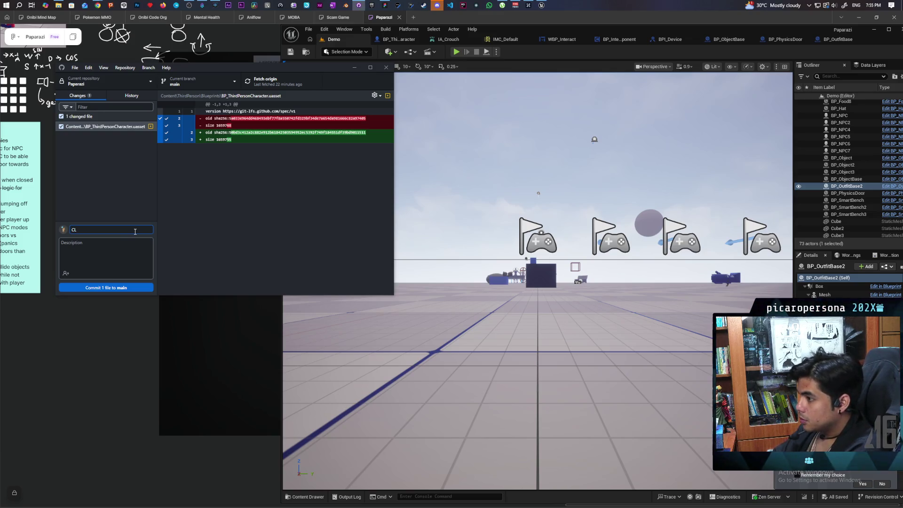
pyautogui.press('BackSpace')
pyautogui.write('aned ')
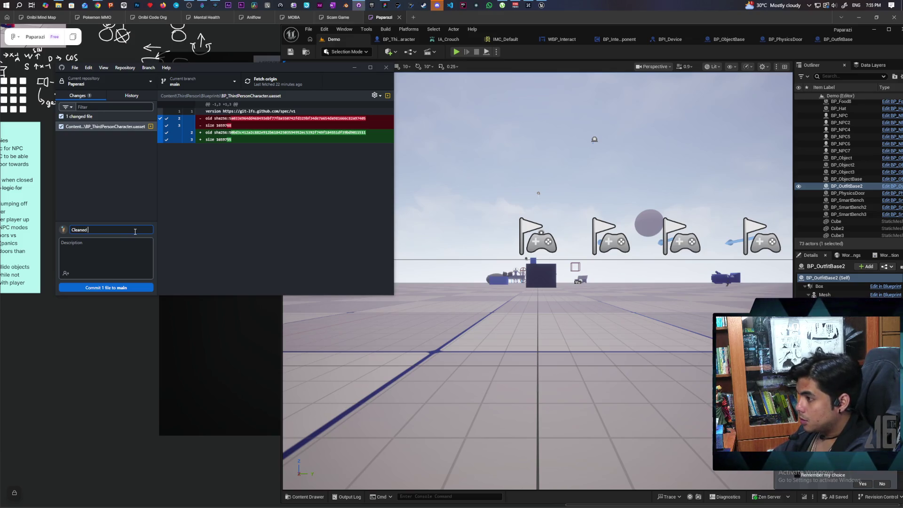
pyautogui.write('up grab collision')
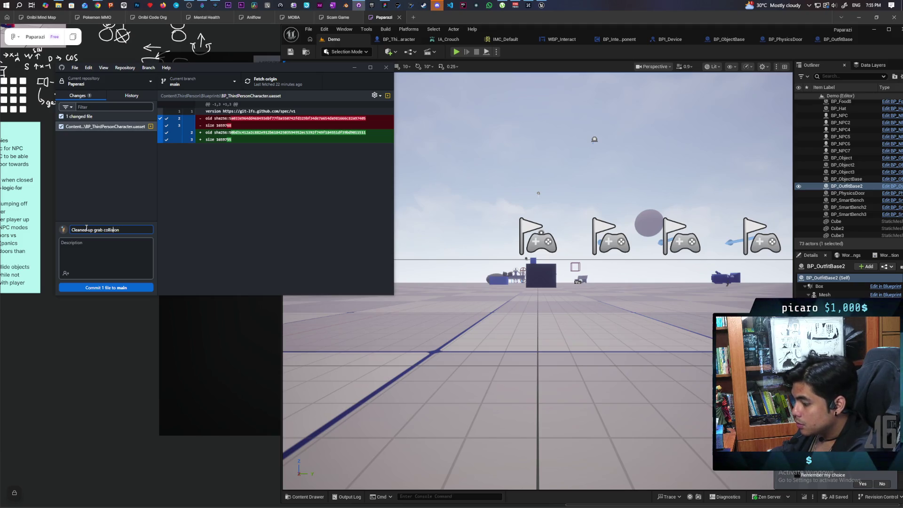
pyautogui.click(132, 288)
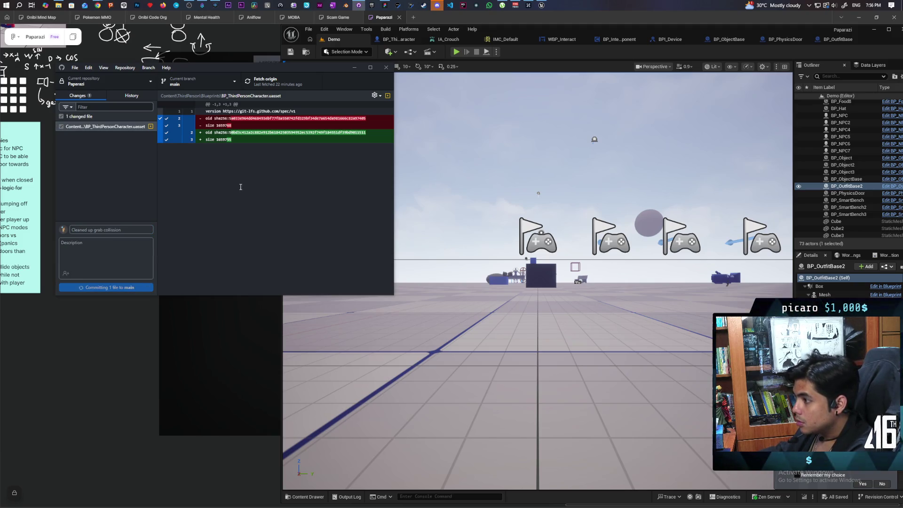
pyautogui.click(284, 81)
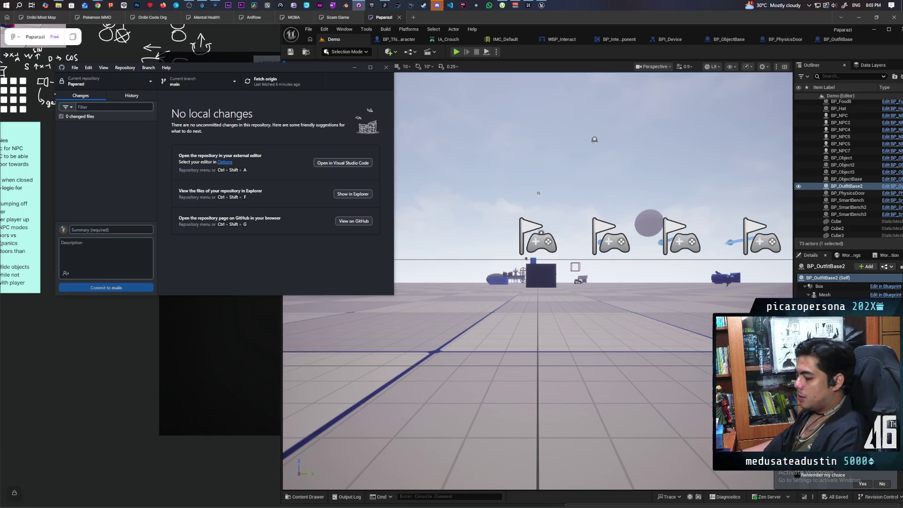
# - Back in Unreal, fly the level camera toward the benches and select SandboxCharacter_CMC2
pyautogui.click(530, 348)
pyautogui.moveTo(529, 349); pyautogui.dragTo(529, 272)
pyautogui.click(529, 409)
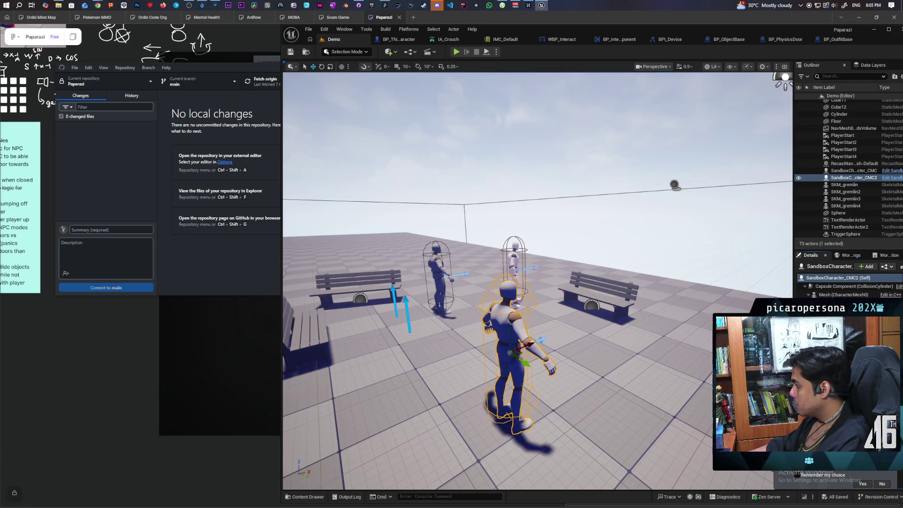
# - Open AIC_NPC_SmartObject from Content/GASP/Blueprints/AI via the Content Drawer, showing its EventGraph
pyautogui.hotkey('ctrl', 'space')
pyautogui.doubleClick(504, 372)
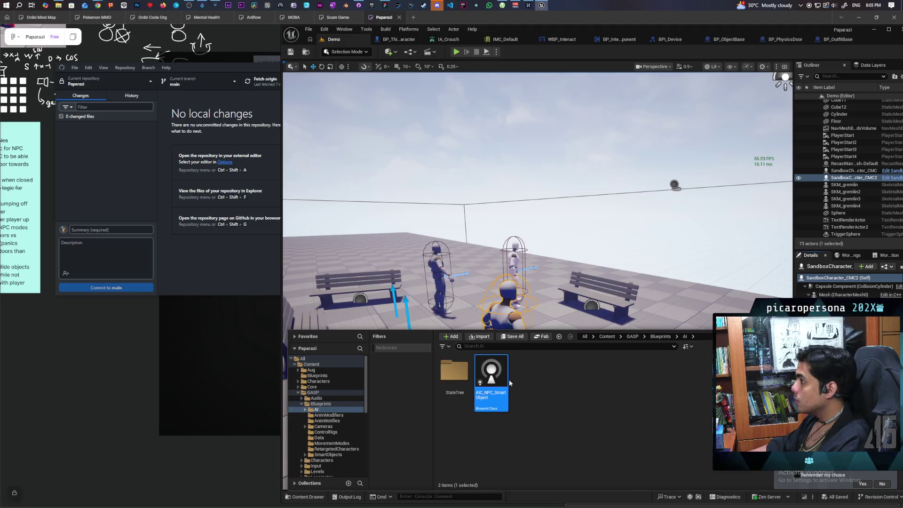
pyautogui.scroll(-7, 534, 204)
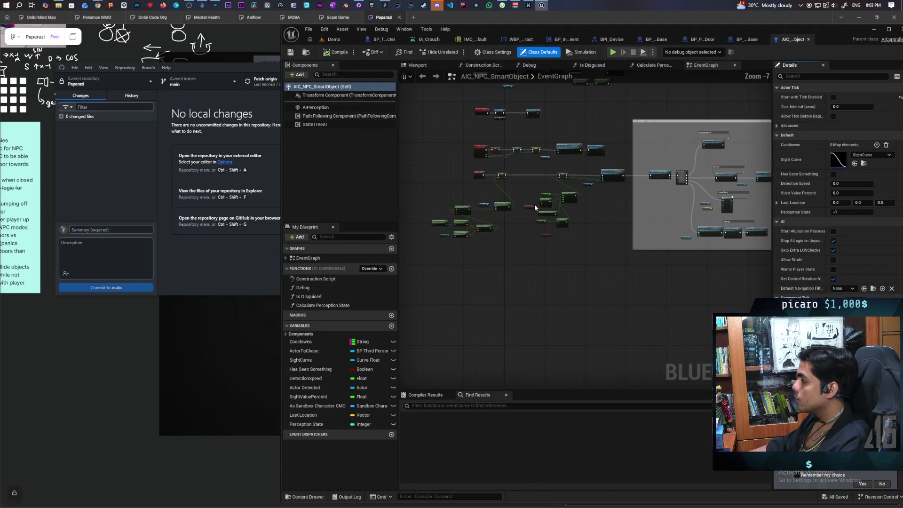
pyautogui.scroll(3, 518, 207)
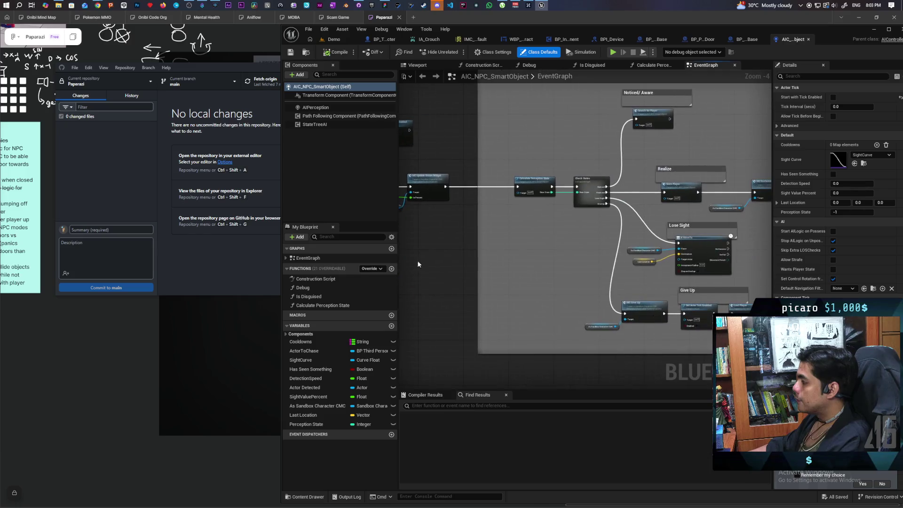
pyautogui.moveTo(418, 264); pyautogui.dragTo(453, 254)
pyautogui.moveTo(499, 236); pyautogui.dragTo(529, 282)
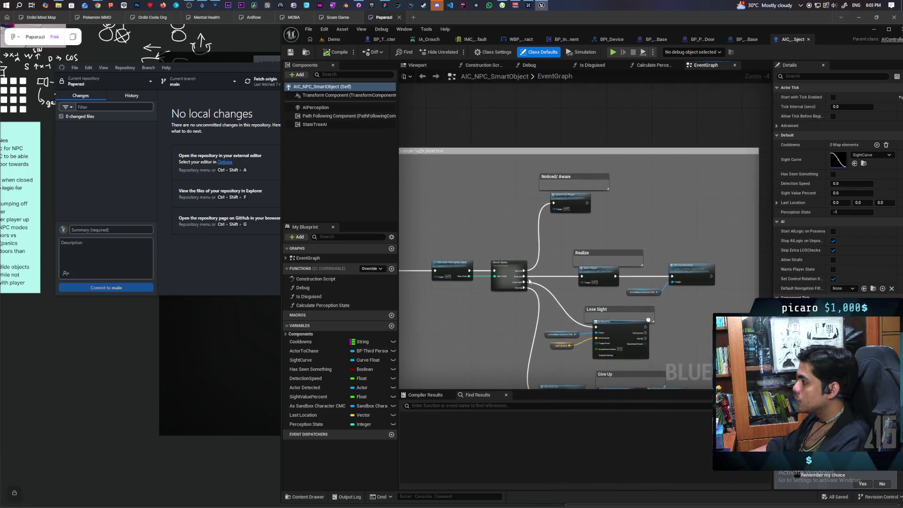
pyautogui.scroll(2, 529, 281)
pyautogui.moveTo(552, 253); pyautogui.dragTo(630, 245)
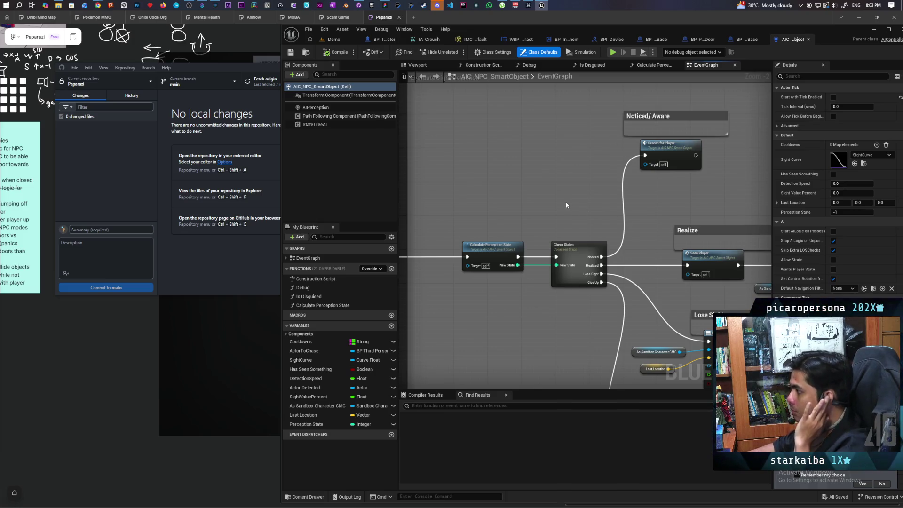
pyautogui.scroll(-5, 567, 206)
pyautogui.scroll(5, 528, 304)
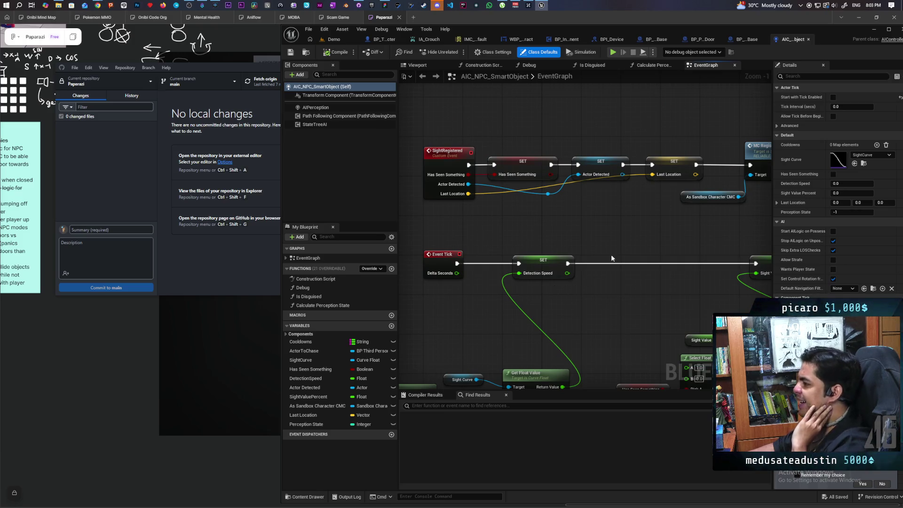
pyautogui.scroll(-3, 616, 250)
pyautogui.moveTo(501, 252); pyautogui.dragTo(672, 232)
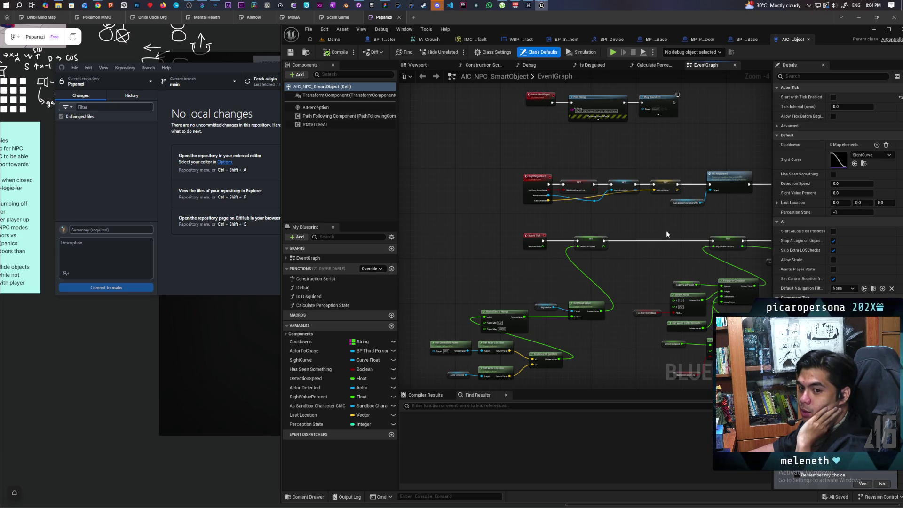
pyautogui.scroll(-2, 667, 229)
pyautogui.scroll(2, 635, 221)
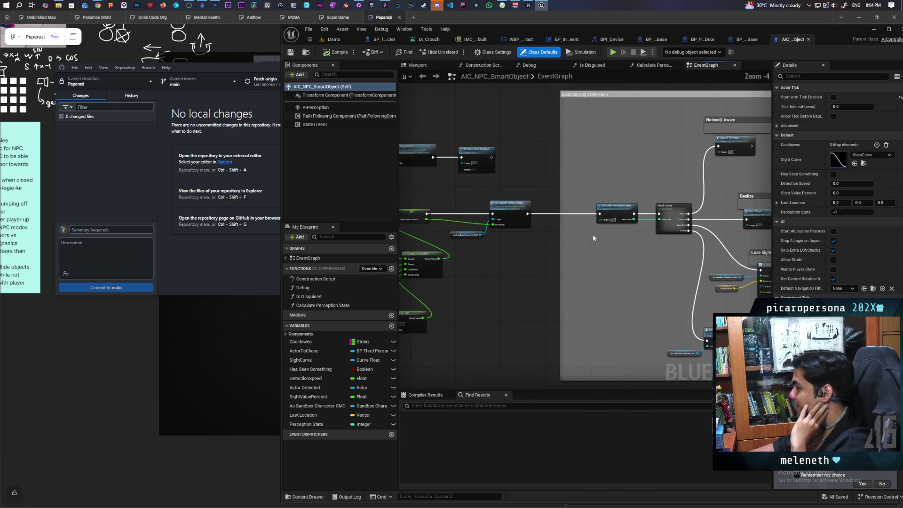
pyautogui.scroll(-4, 481, 236)
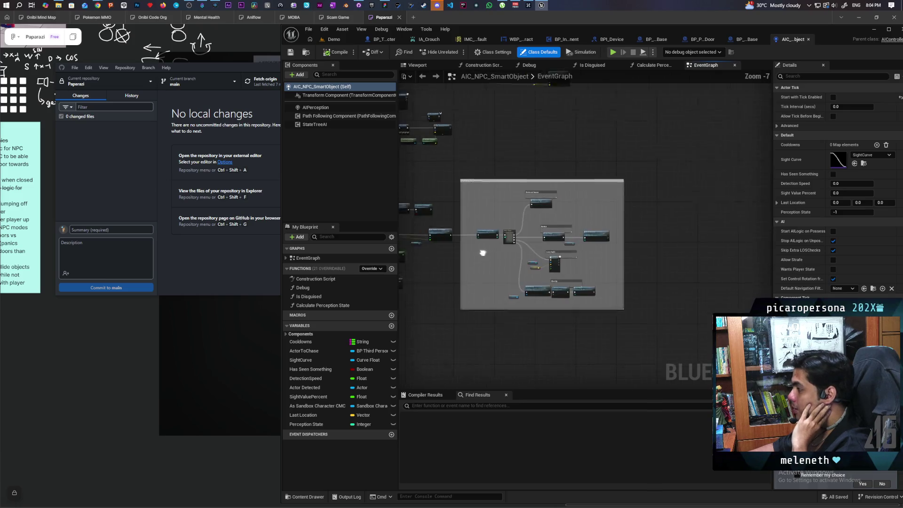
pyautogui.scroll(4, 651, 216)
pyautogui.moveTo(650, 216)
pyautogui.mouseDown()
pyautogui.moveTo(529, 224)
pyautogui.moveTo(534, 196)
pyautogui.moveTo(663, 215)
pyautogui.mouseUp()
pyautogui.scroll(-3, 475, 212)
pyautogui.scroll(3, 475, 211)
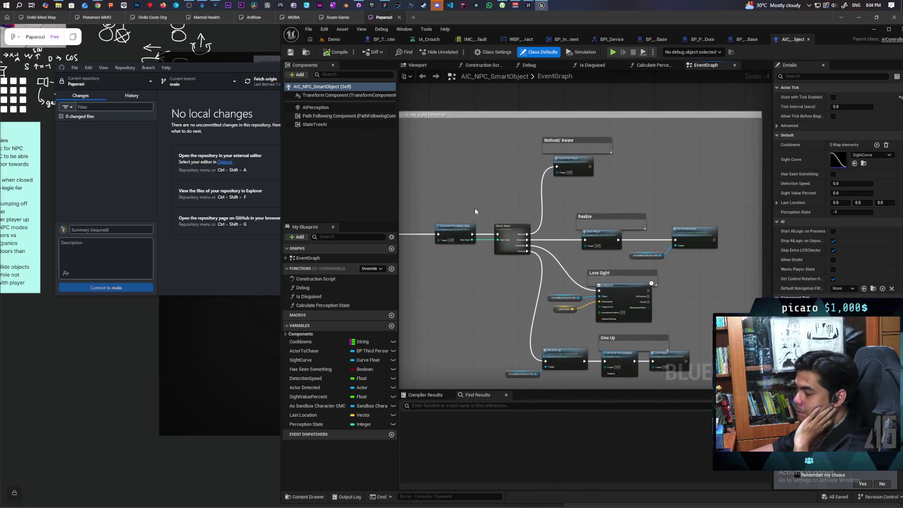
pyautogui.moveTo(511, 197); pyautogui.dragTo(485, 173)
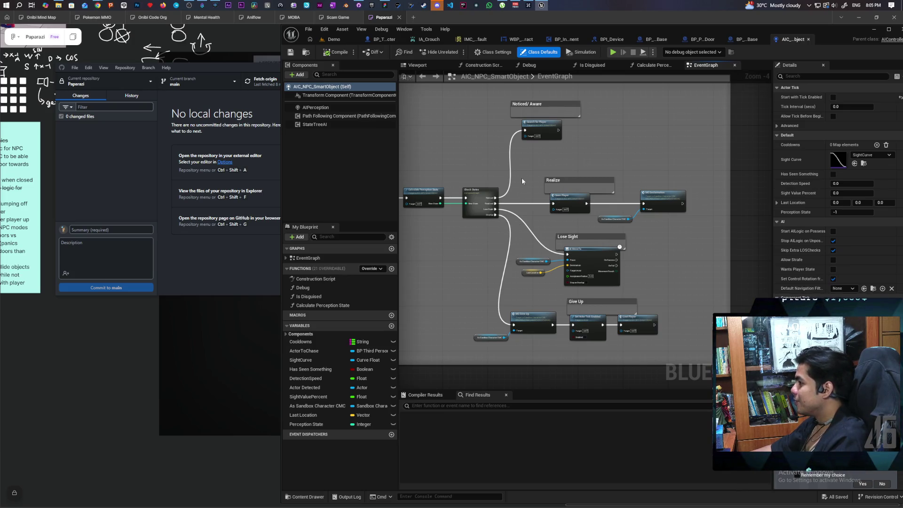
pyautogui.scroll(3, 514, 181)
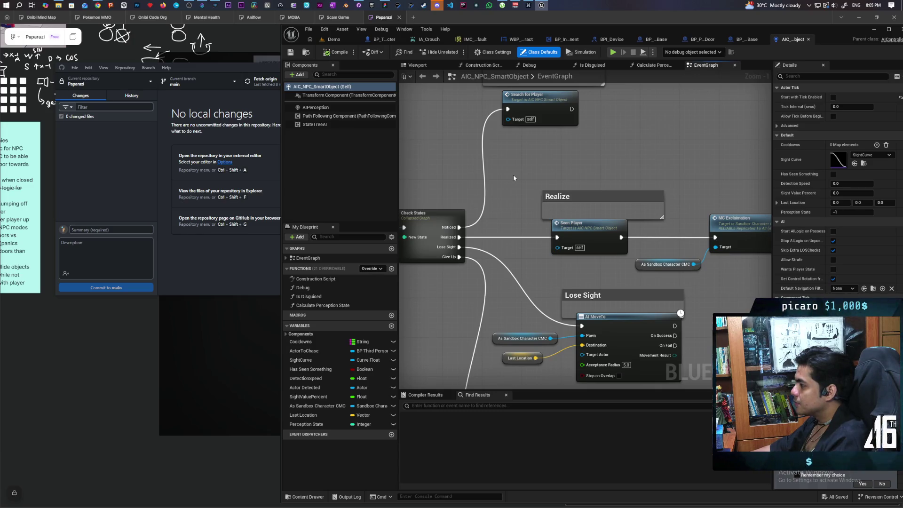
pyautogui.scroll(-3, 512, 174)
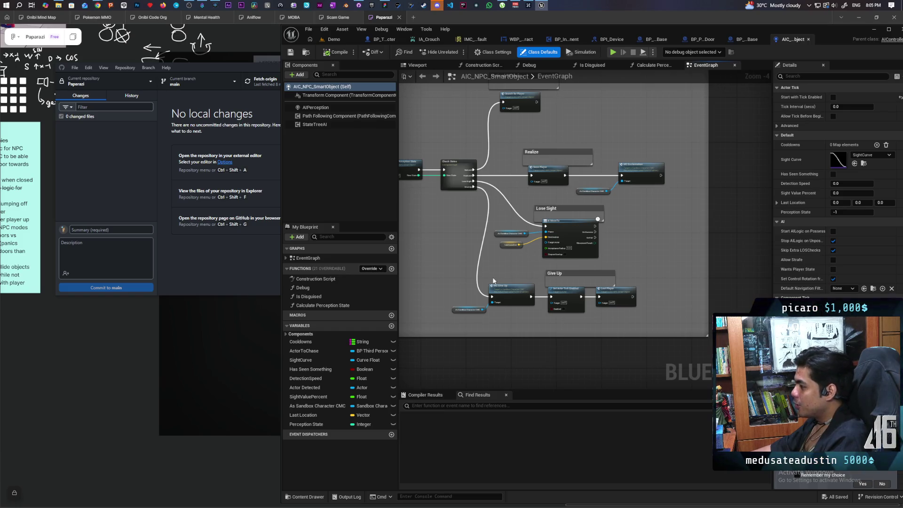
pyautogui.scroll(3, 494, 280)
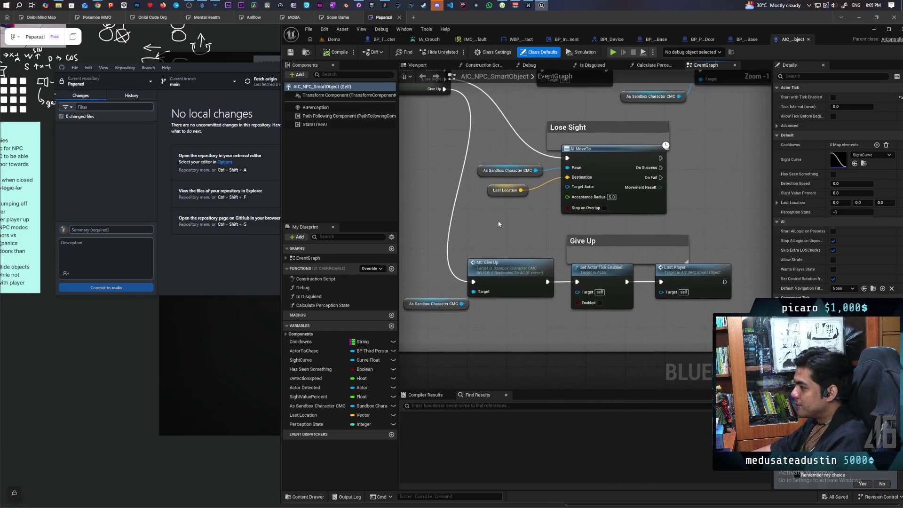
pyautogui.scroll(-2, 499, 224)
pyautogui.moveTo(450, 262)
pyautogui.mouseDown()
pyautogui.moveTo(553, 293)
pyautogui.moveTo(671, 294)
pyautogui.mouseUp()
pyautogui.moveTo(504, 296)
pyautogui.mouseDown()
pyautogui.moveTo(563, 299)
pyautogui.moveTo(521, 320)
pyautogui.mouseUp()
pyautogui.scroll(1, 562, 287)
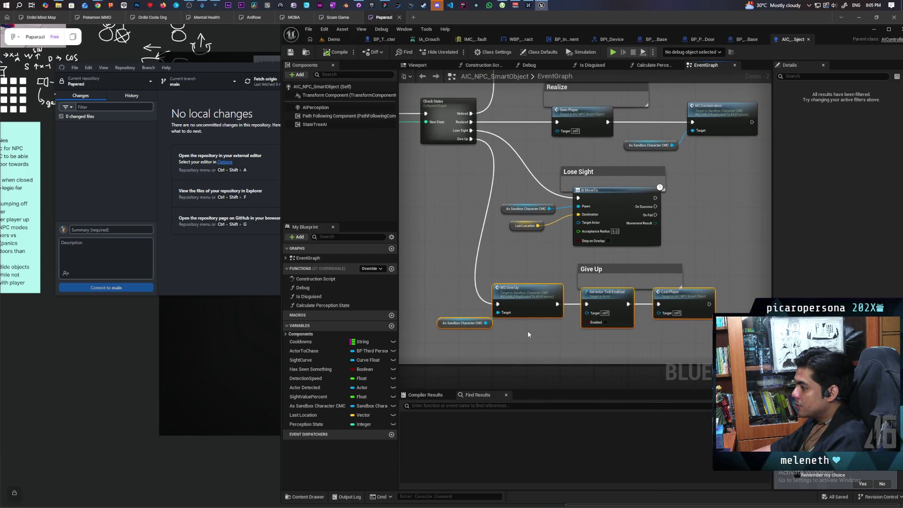
pyautogui.scroll(-2, 508, 266)
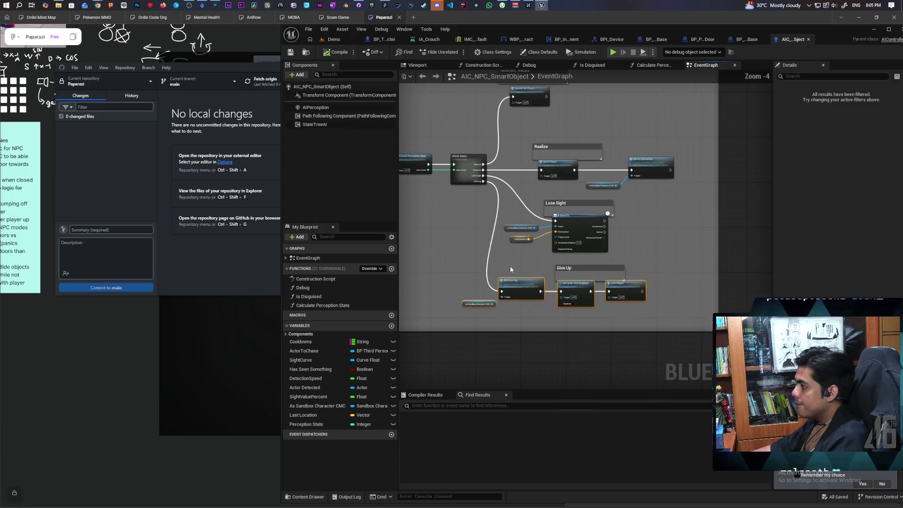
pyautogui.scroll(1, 509, 244)
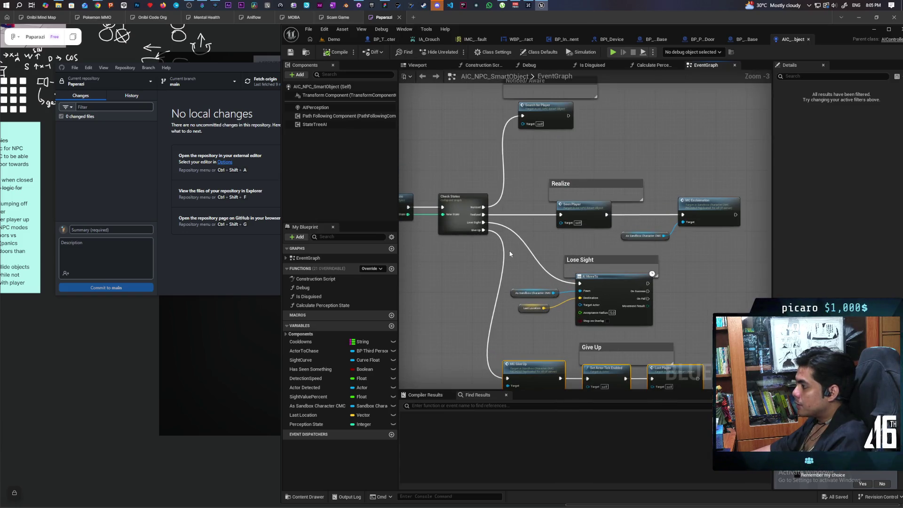
pyautogui.moveTo(530, 131)
pyautogui.mouseDown()
pyautogui.moveTo(596, 141)
pyautogui.moveTo(590, 181)
pyautogui.moveTo(537, 163)
pyautogui.mouseUp()
pyautogui.doubleClick(541, 155)
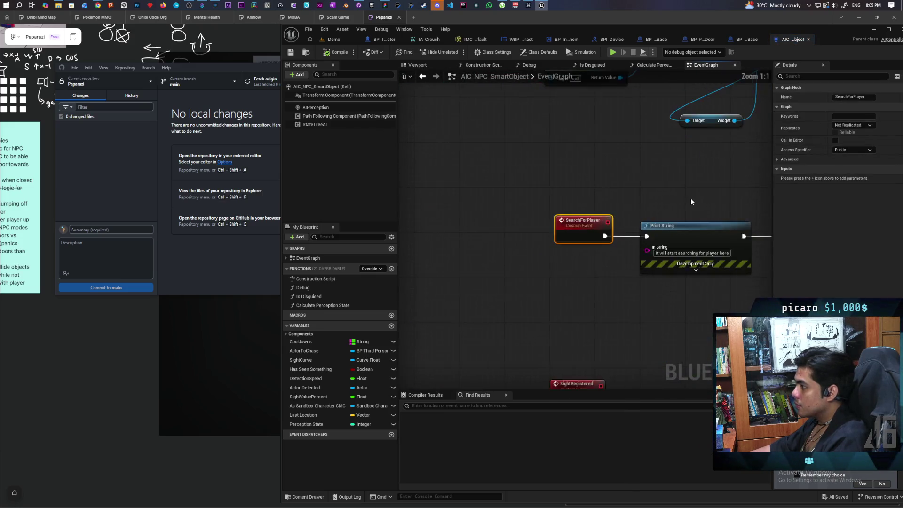
pyautogui.moveTo(521, 189); pyautogui.dragTo(564, 192)
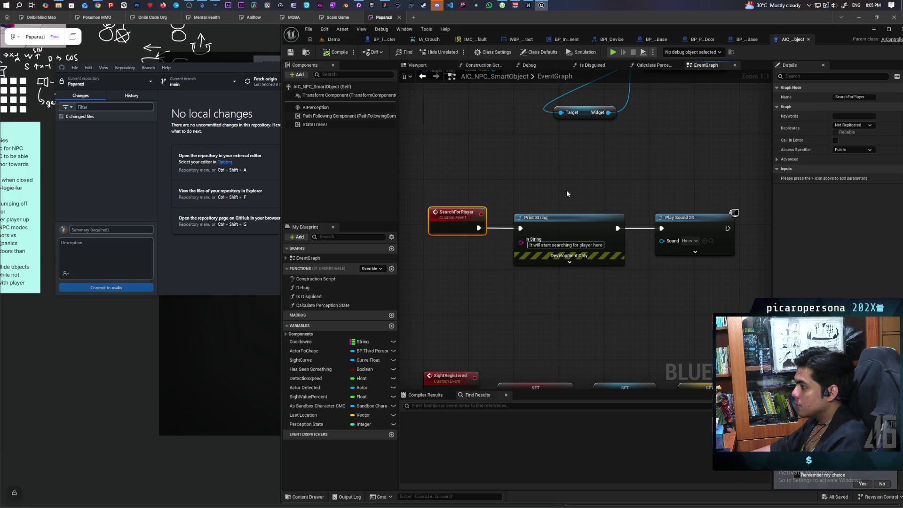
pyautogui.scroll(-5, 566, 190)
pyautogui.scroll(1, 640, 227)
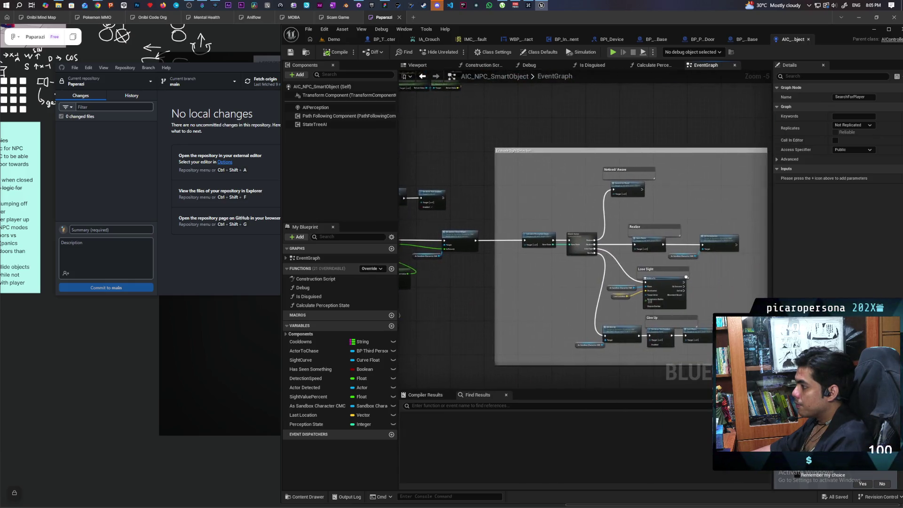
pyautogui.scroll(1, 614, 222)
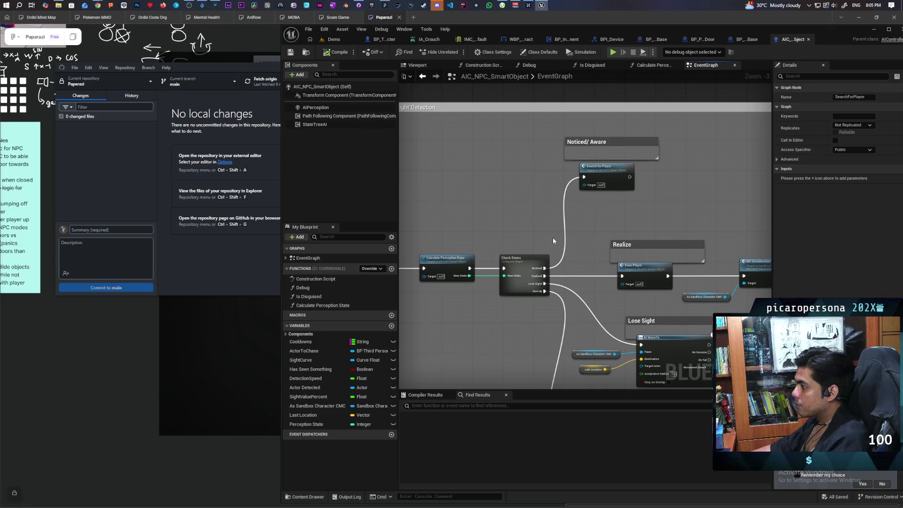
pyautogui.moveTo(552, 237)
pyautogui.mouseDown()
pyautogui.moveTo(484, 225)
pyautogui.moveTo(497, 155)
pyautogui.mouseUp()
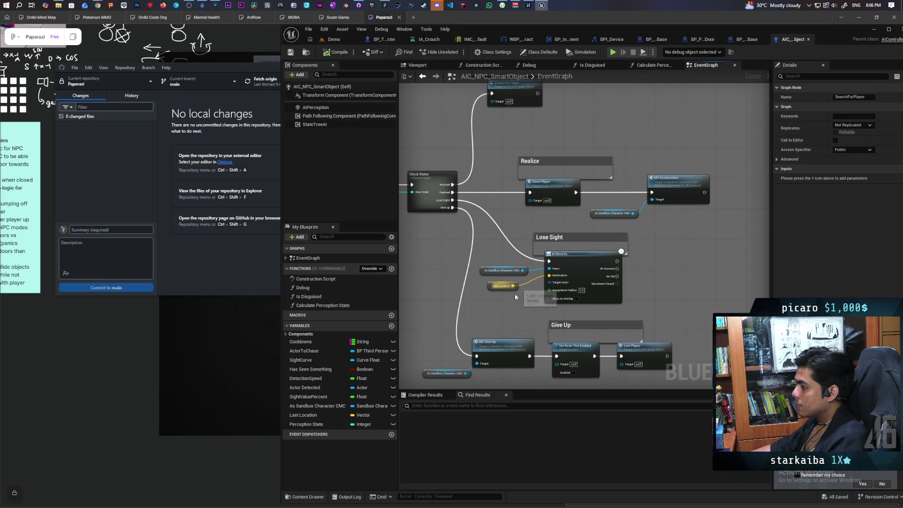
# - In SandboxCharacter_CMC's MC Give Up graph, connect the event's In Percent to Update's In Percent
pyautogui.doubleClick(500, 358)
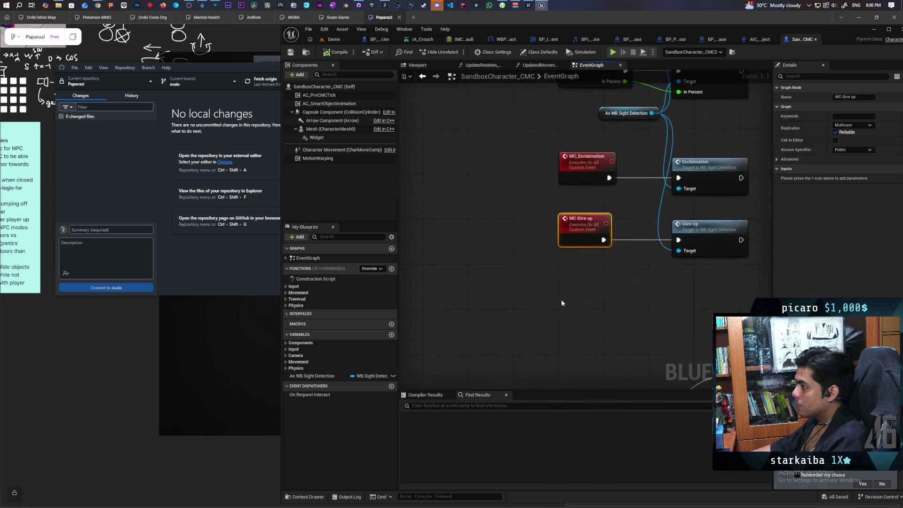
pyautogui.moveTo(518, 356); pyautogui.dragTo(526, 359)
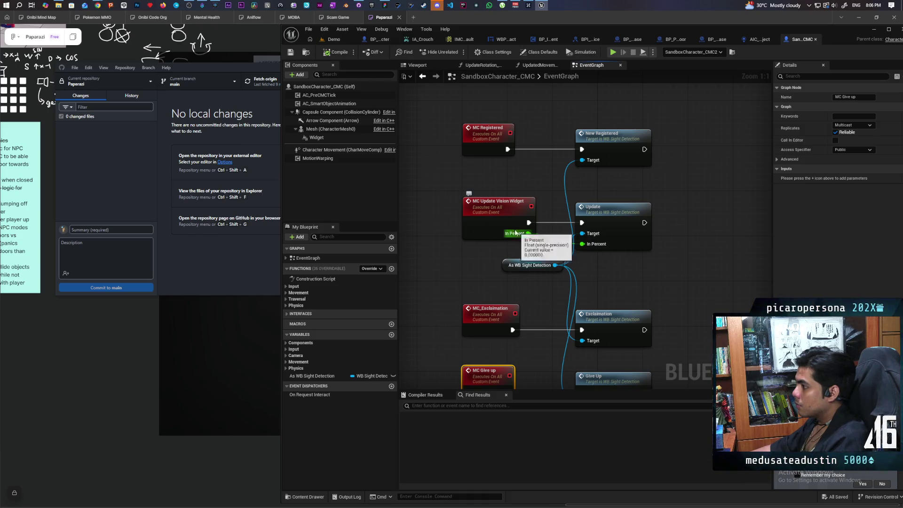
pyautogui.moveTo(516, 232); pyautogui.dragTo(582, 244)
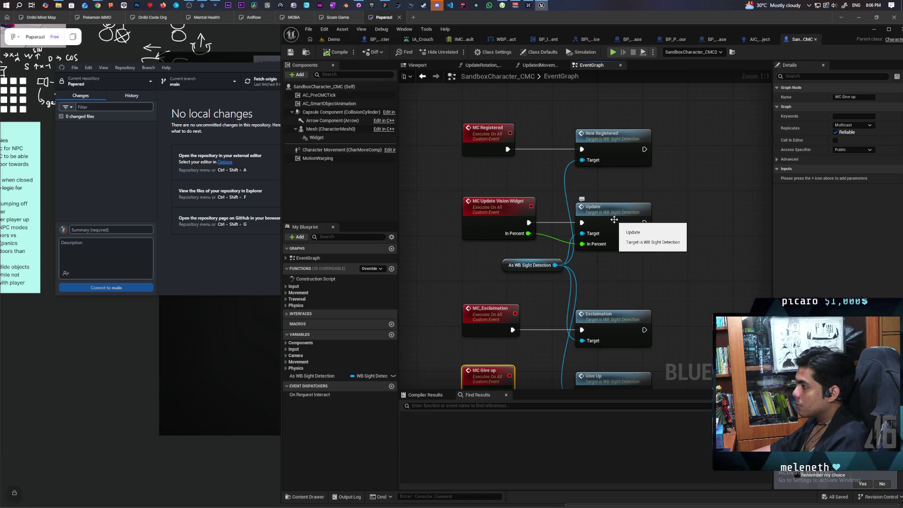
pyautogui.click(614, 220)
pyautogui.doubleClick(613, 220)
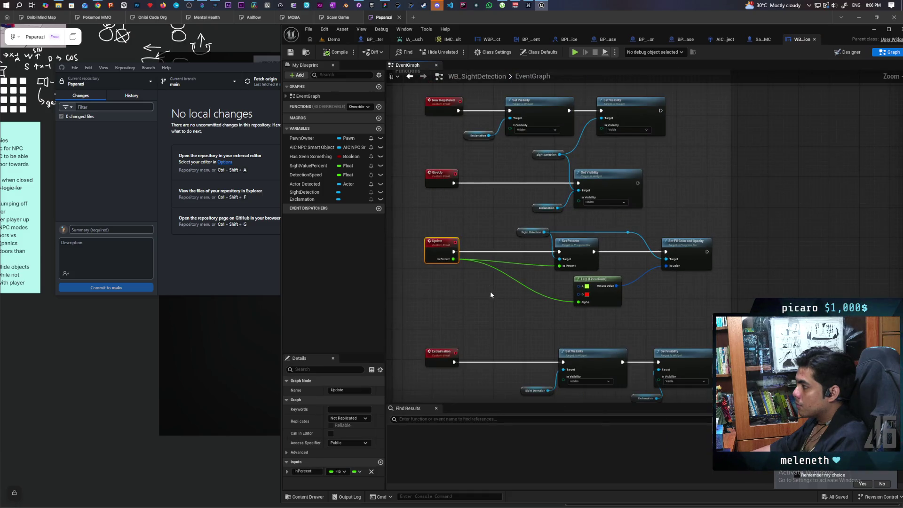
# - Inspect WB_SightDetection's Update event driving Set Percent and fill color, then navigate back
pyautogui.moveTo(489, 291); pyautogui.dragTo(467, 329)
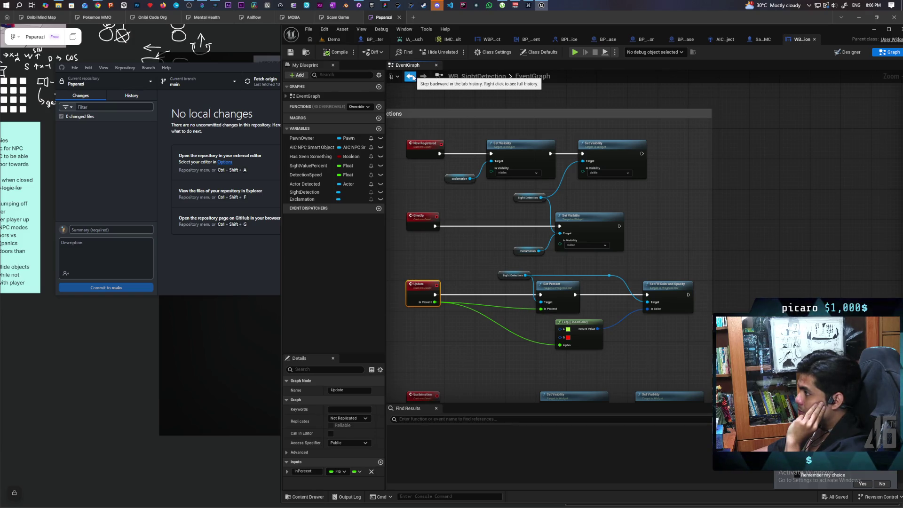
pyautogui.click(411, 76)
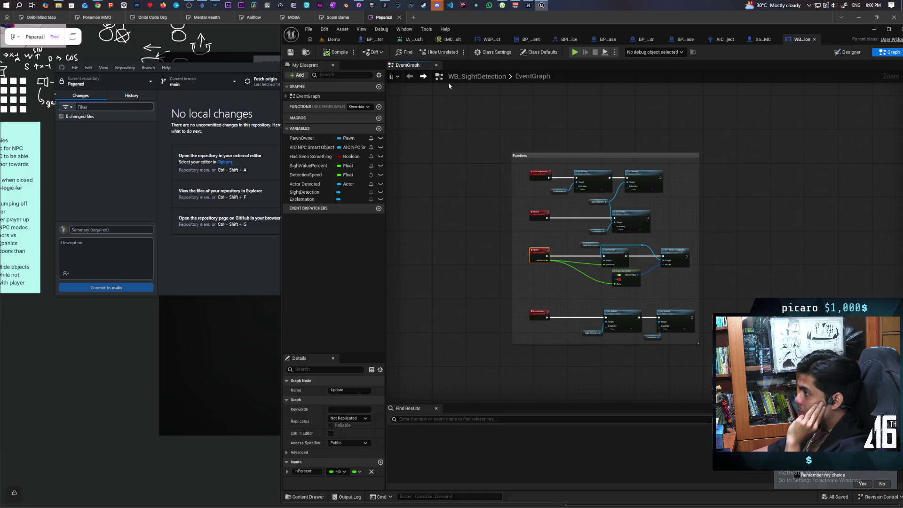
# - Review SandboxCharacter_CMC's graphs, including UpdatedMovementSimulated, then switch to the AIC_NPC_SmartObject blueprint
pyautogui.click(761, 39)
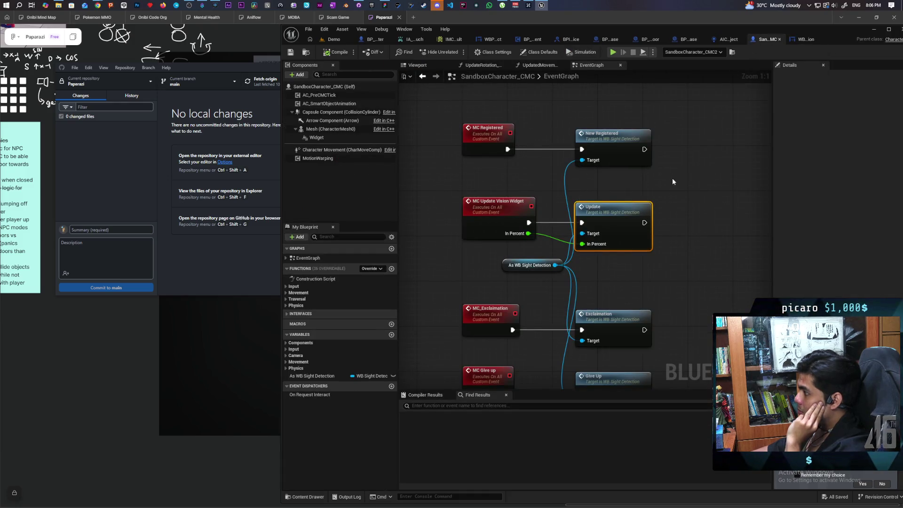
pyautogui.scroll(-1, 673, 182)
pyautogui.scroll(-1, 629, 212)
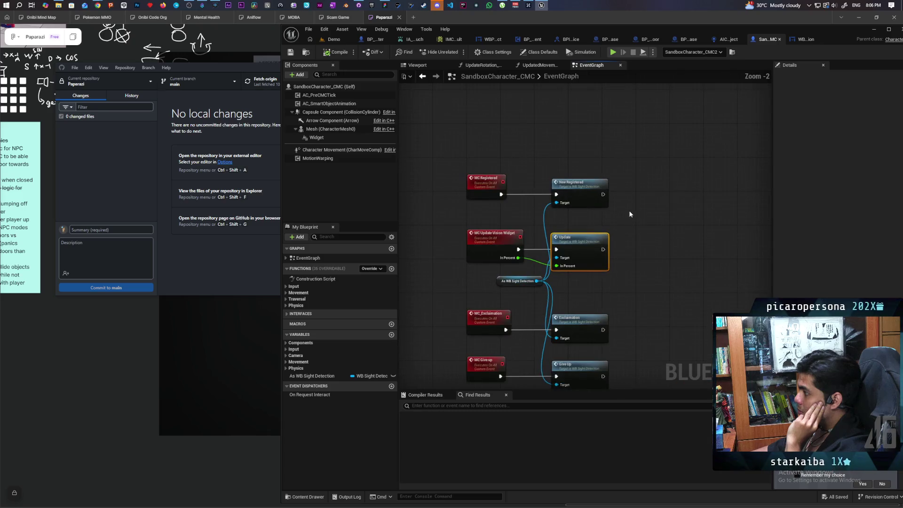
pyautogui.moveTo(629, 208); pyautogui.dragTo(624, 189)
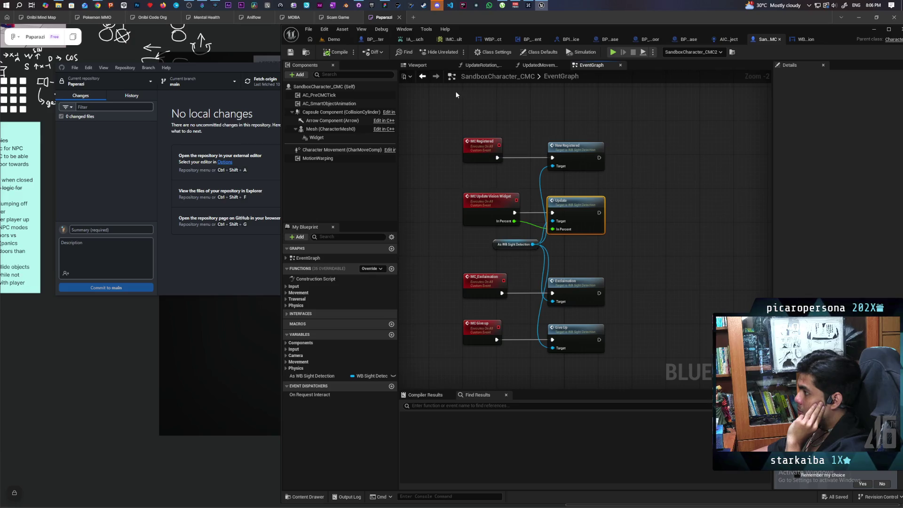
pyautogui.click(422, 76)
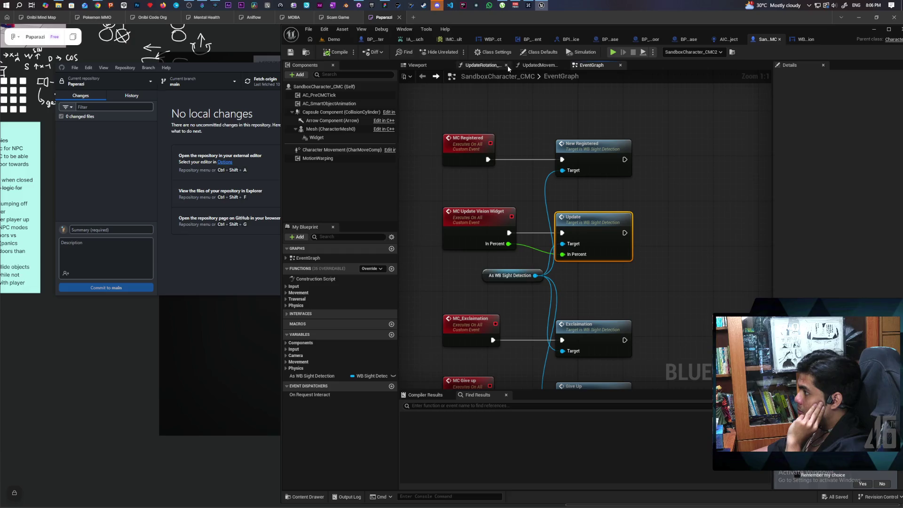
pyautogui.click(546, 68)
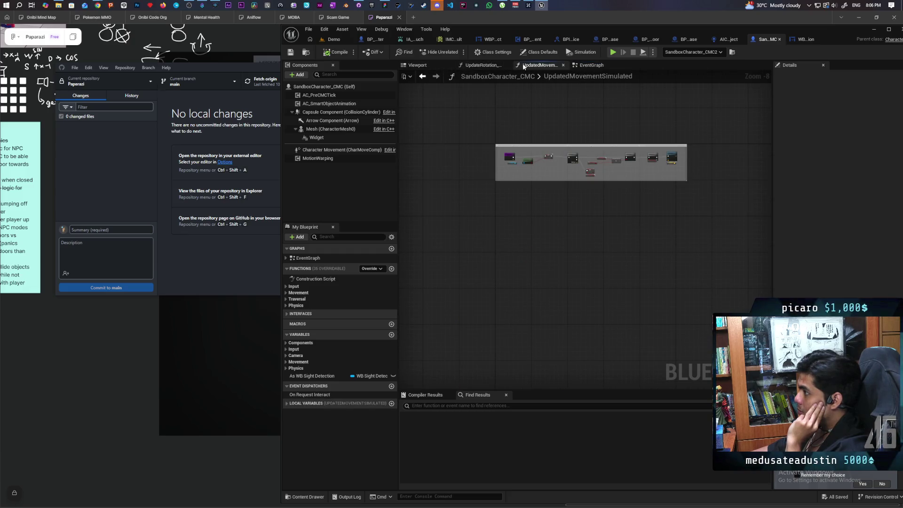
pyautogui.click(590, 66)
pyautogui.click(722, 40)
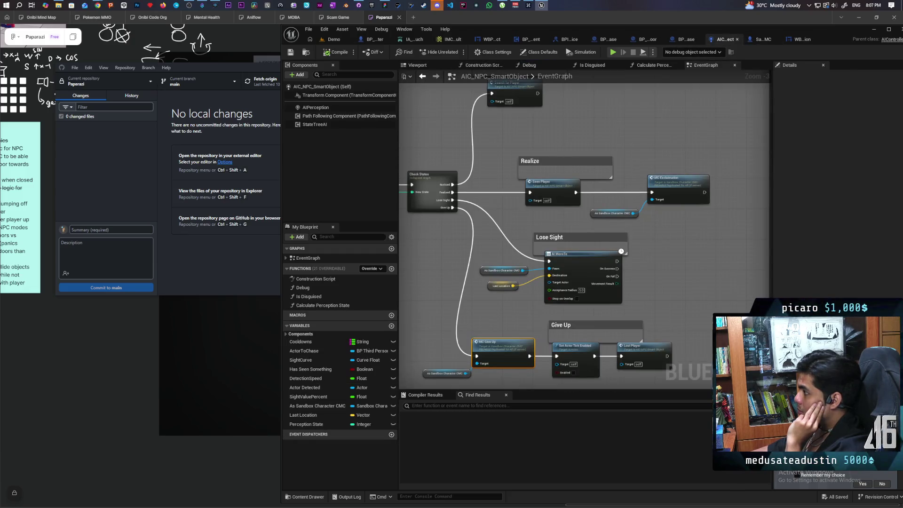
# - Jump to the SearchForPlayer event and paste the MC Update Vision Widget call there
pyautogui.doubleClick(535, 140)
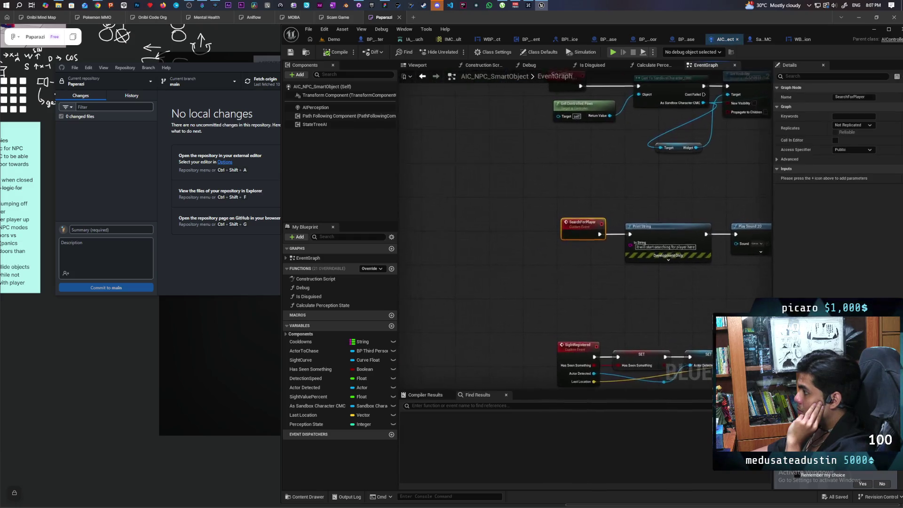
pyautogui.scroll(-5, 647, 238)
pyautogui.scroll(3, 550, 301)
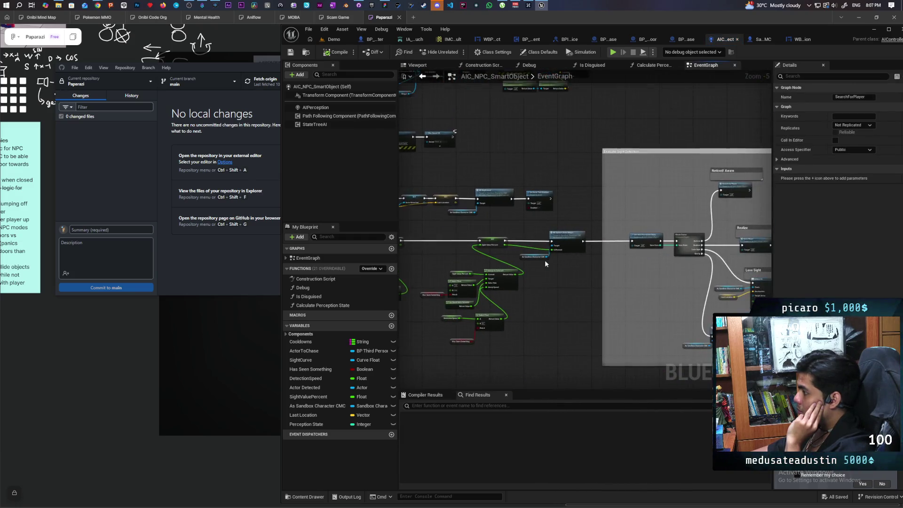
pyautogui.click(583, 221)
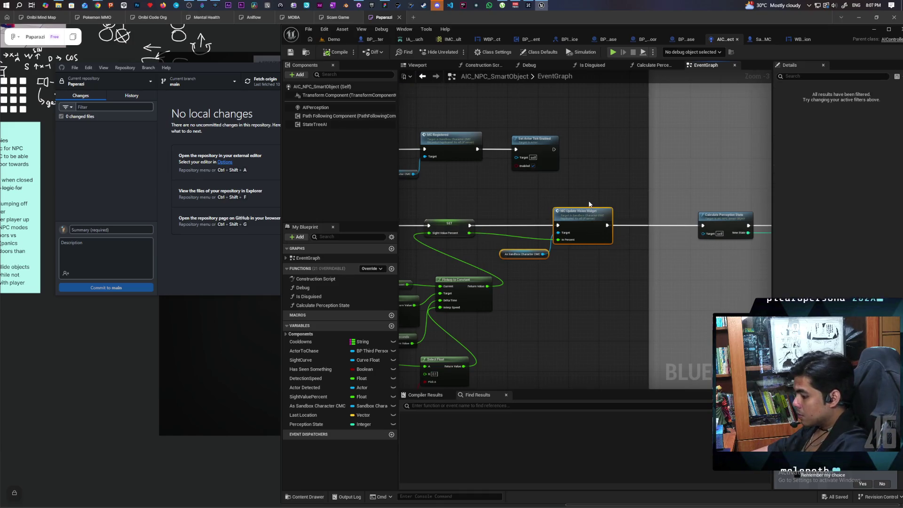
pyautogui.moveTo(538, 135); pyautogui.dragTo(584, 296)
pyautogui.hotkey('alt', 'Left')
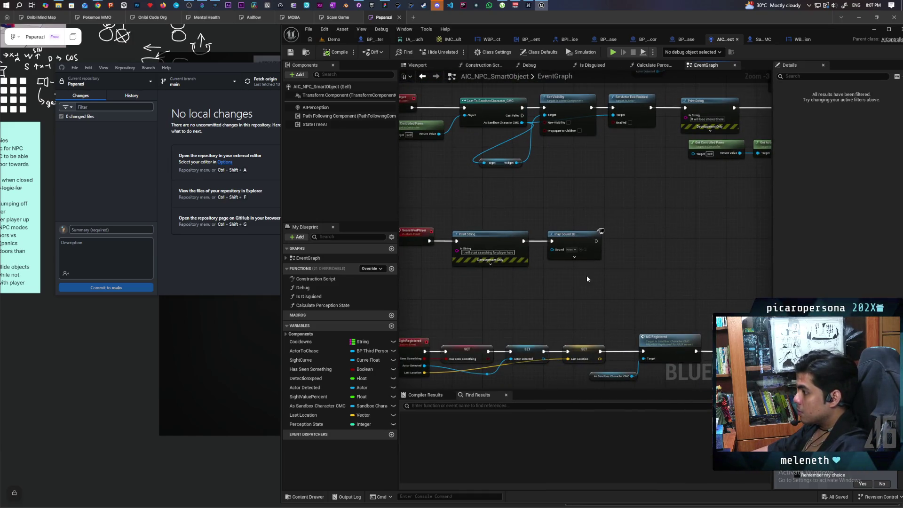
pyautogui.hotkey('ctrl', 'v')
# - Add an MC Registered call from the character reference, delete MC Update Vision Widget, and move MC Registered up
pyautogui.scroll(2, 629, 263)
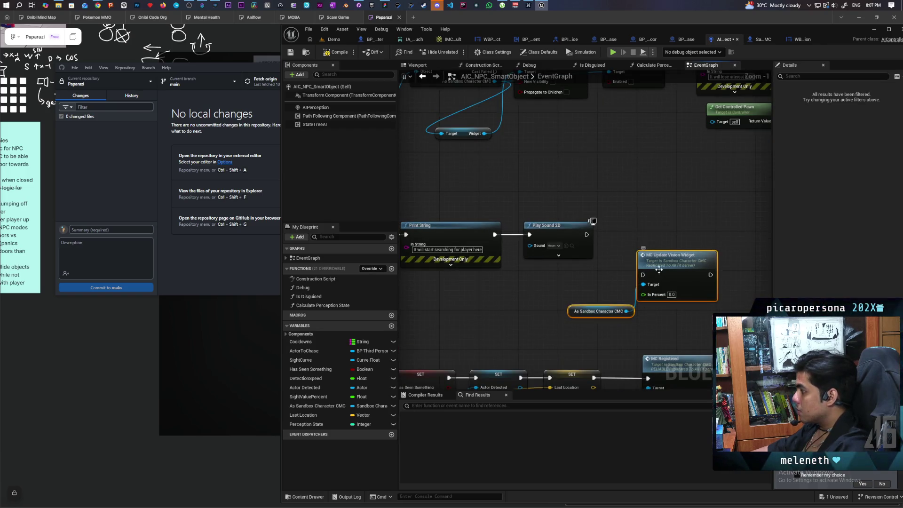
pyautogui.moveTo(626, 311); pyautogui.dragTo(648, 331)
pyautogui.write('mc register')
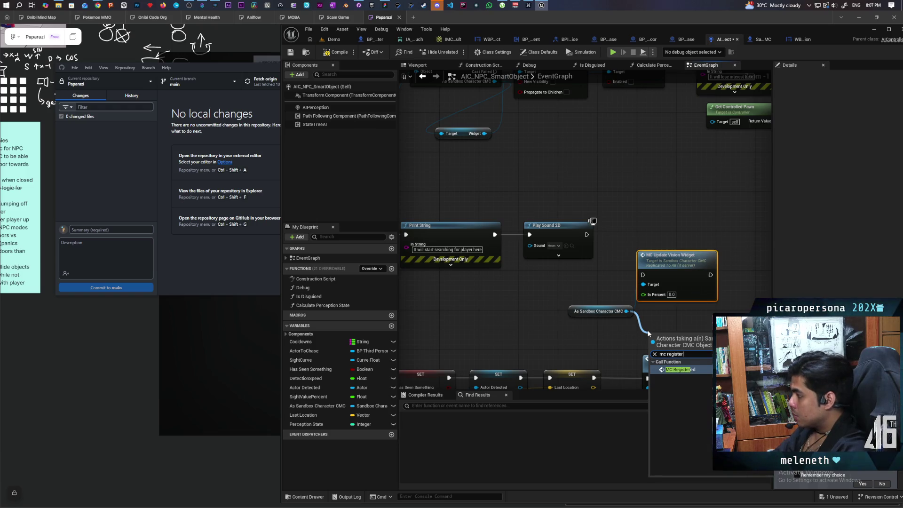
pyautogui.press('Return')
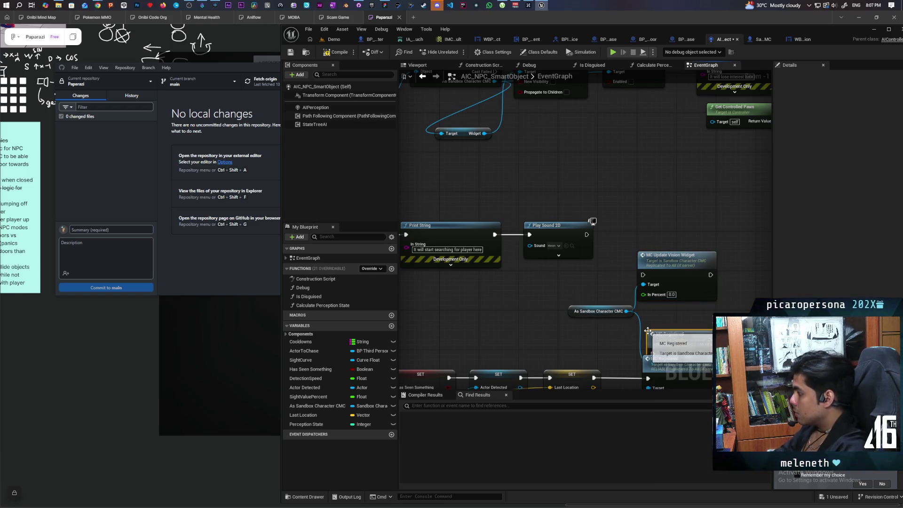
pyautogui.click(677, 260)
pyautogui.press('Delete')
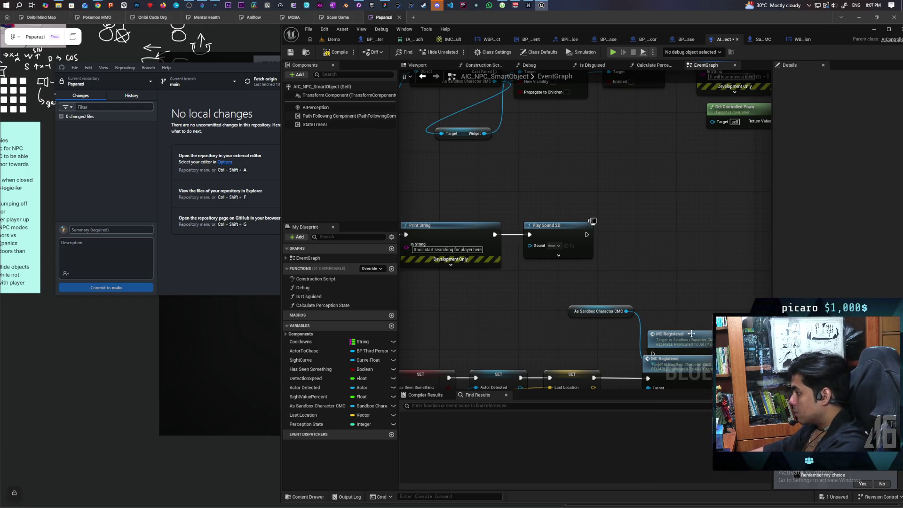
pyautogui.moveTo(690, 353); pyautogui.dragTo(649, 255)
pyautogui.rightClick(648, 254)
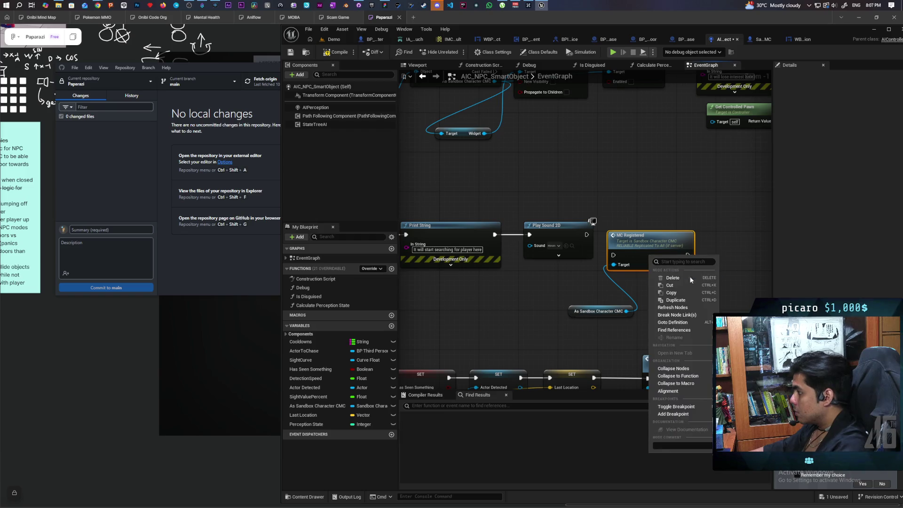
# - Find all references to MC Registered and locate the duplicate call in the graph
pyautogui.click(677, 330)
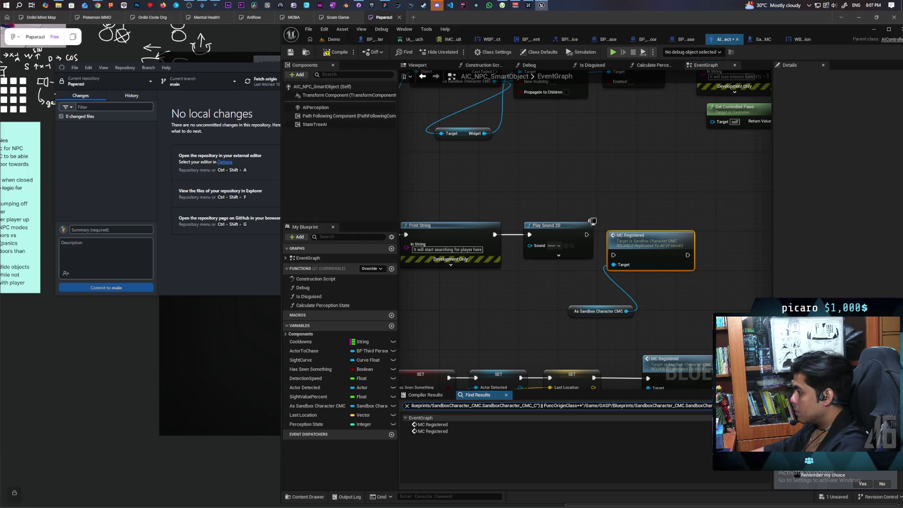
pyautogui.click(428, 433)
pyautogui.click(428, 426)
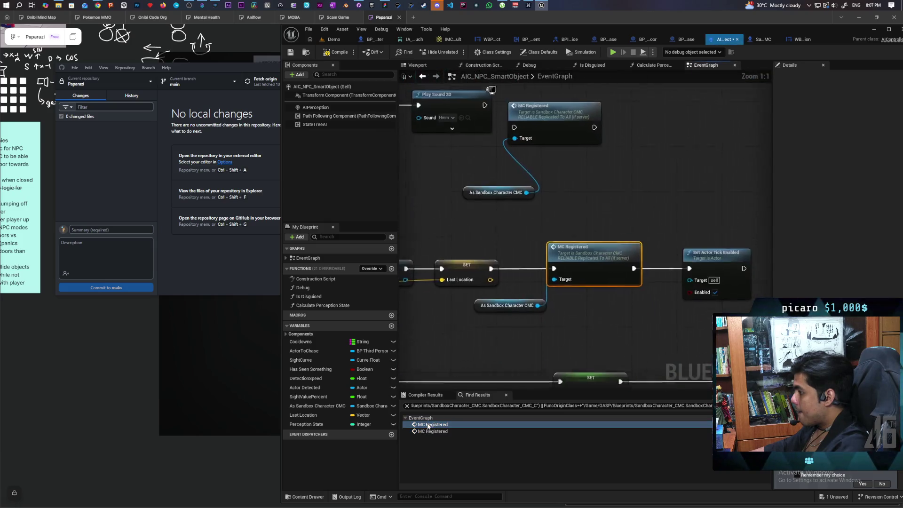
pyautogui.scroll(-3, 631, 297)
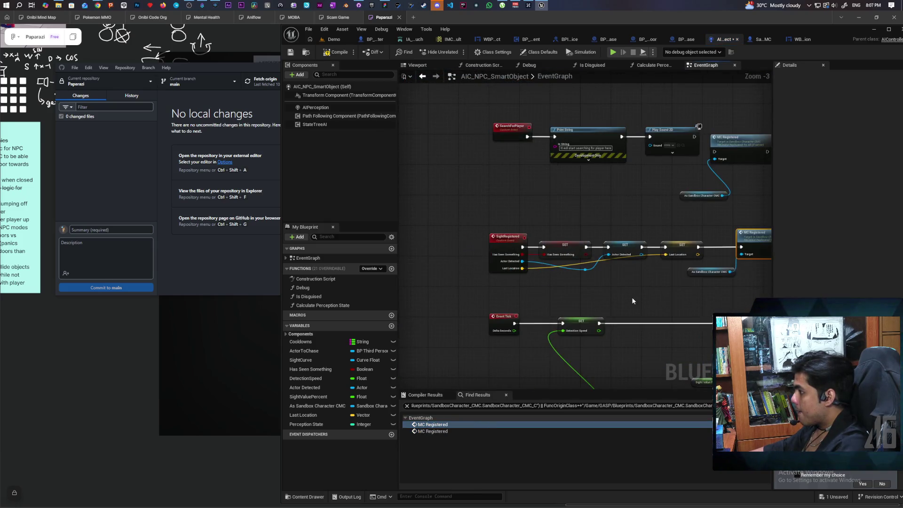
pyautogui.moveTo(662, 292)
pyautogui.mouseDown()
pyautogui.moveTo(585, 283)
pyautogui.moveTo(561, 302)
pyautogui.mouseUp()
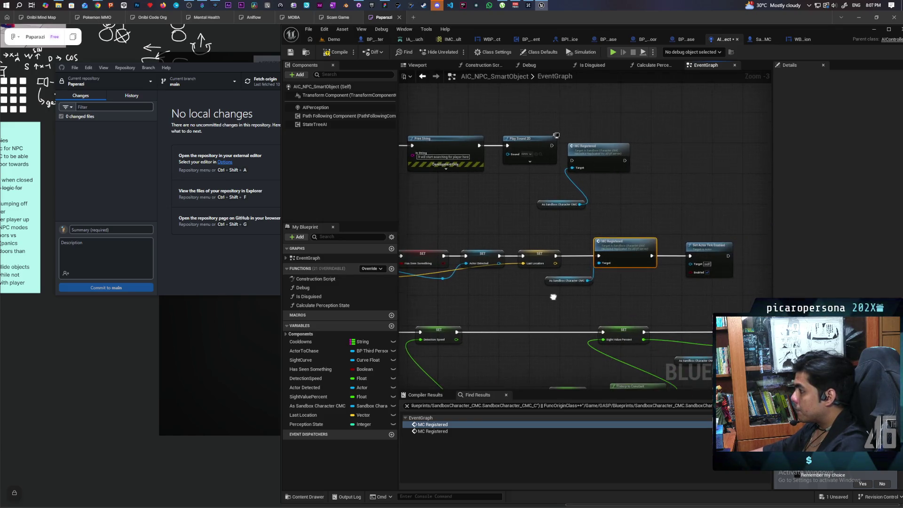
pyautogui.scroll(2, 561, 303)
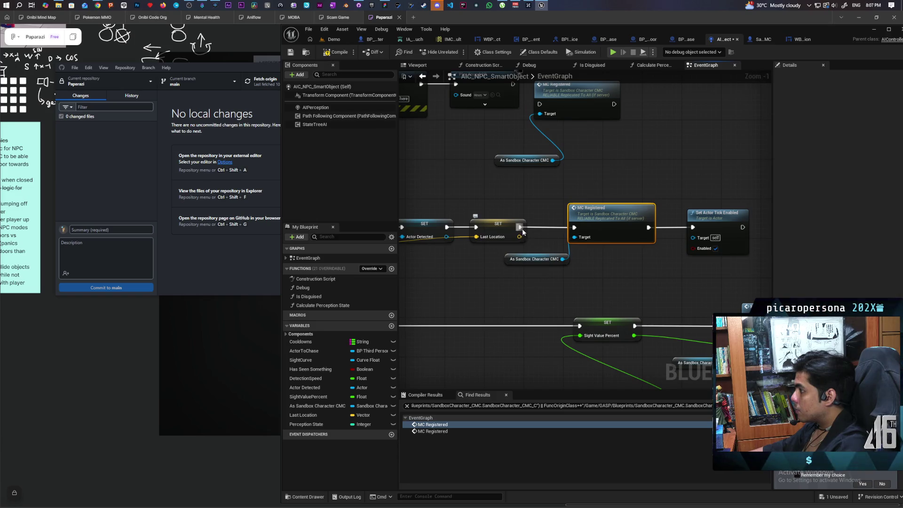
# - Delete the duplicate call and its cast, wire Last Location and Play Sound 2D through, and compile
pyautogui.click(541, 259)
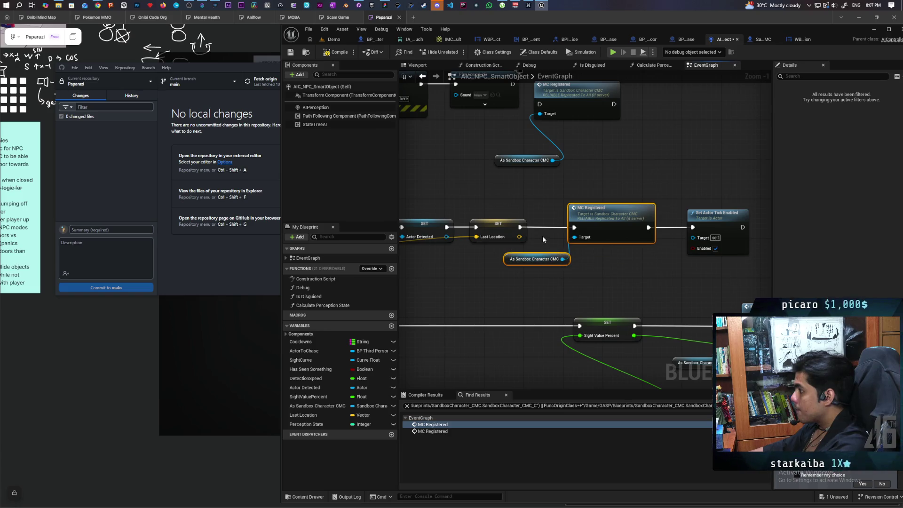
pyautogui.press('Delete')
pyautogui.moveTo(519, 227)
pyautogui.mouseDown()
pyautogui.moveTo(693, 227)
pyautogui.moveTo(669, 213)
pyautogui.moveTo(580, 217)
pyautogui.mouseUp()
pyautogui.moveTo(524, 183)
pyautogui.mouseDown()
pyautogui.moveTo(551, 203)
pyautogui.moveTo(585, 178)
pyautogui.mouseUp()
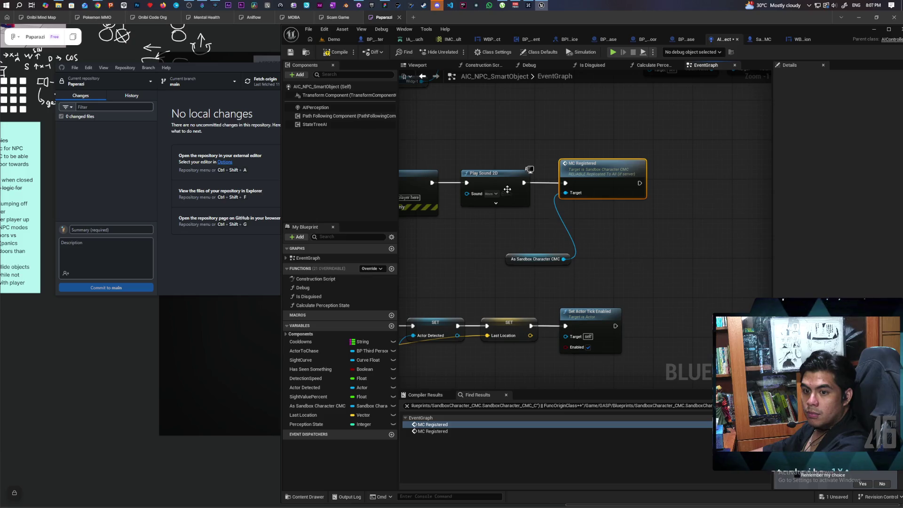
pyautogui.click(327, 55)
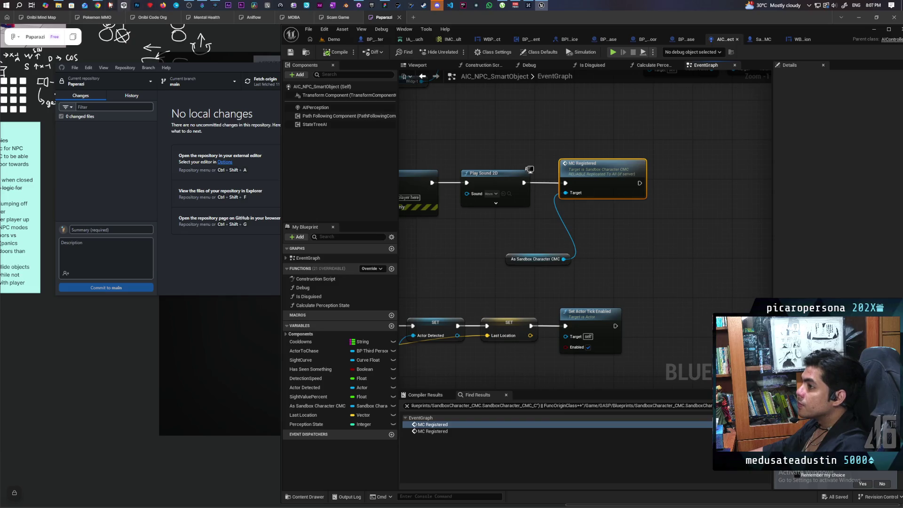
pyautogui.click(97, 5)
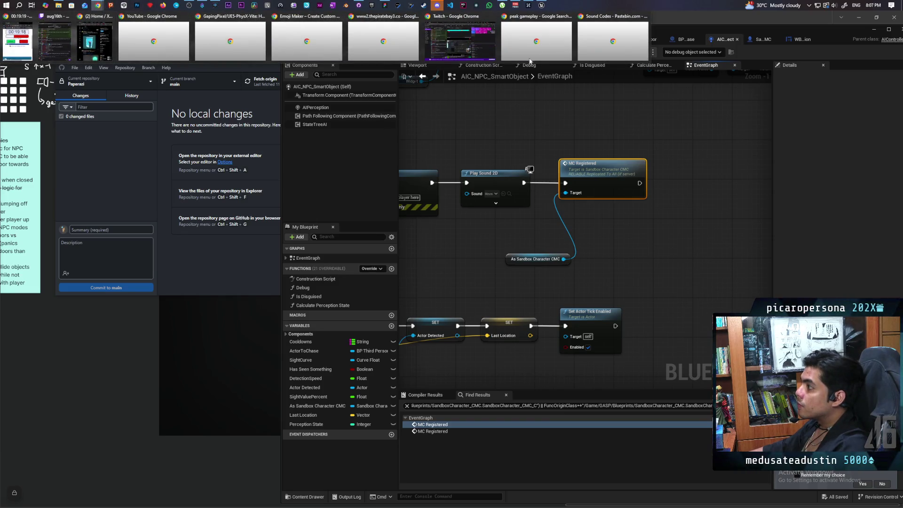
# - Play the 'Spongebob Movie: My Eyes!' sound on Myinstants, then go to its Memes soundboard
pyautogui.click(536, 40)
pyautogui.hotkey('alt', 'Left')
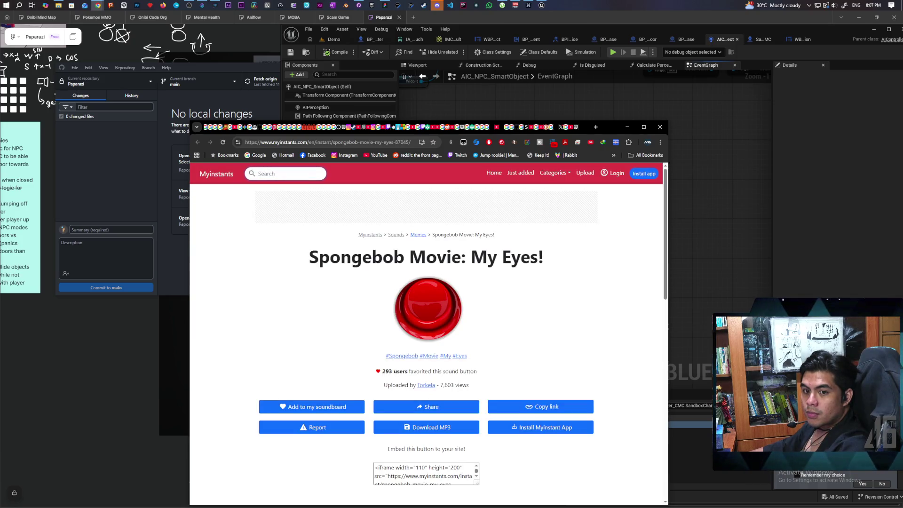
pyautogui.click(429, 316)
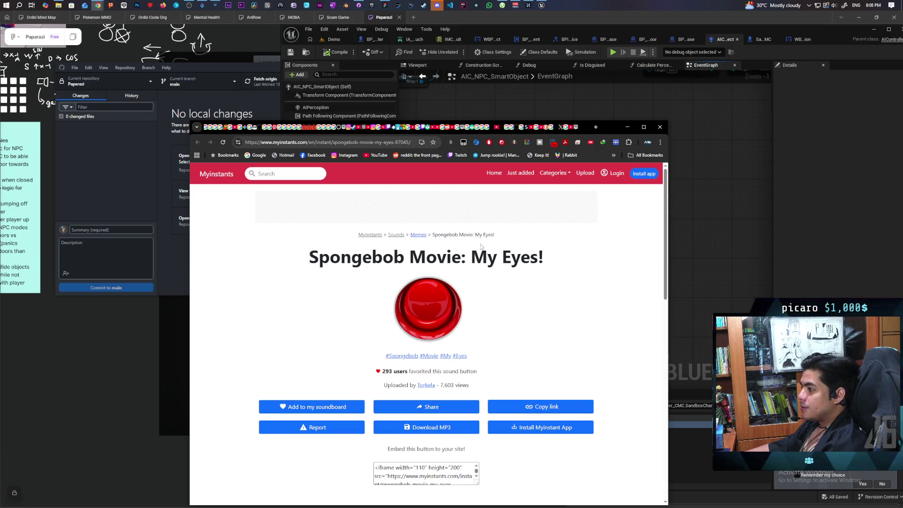
pyautogui.click(418, 235)
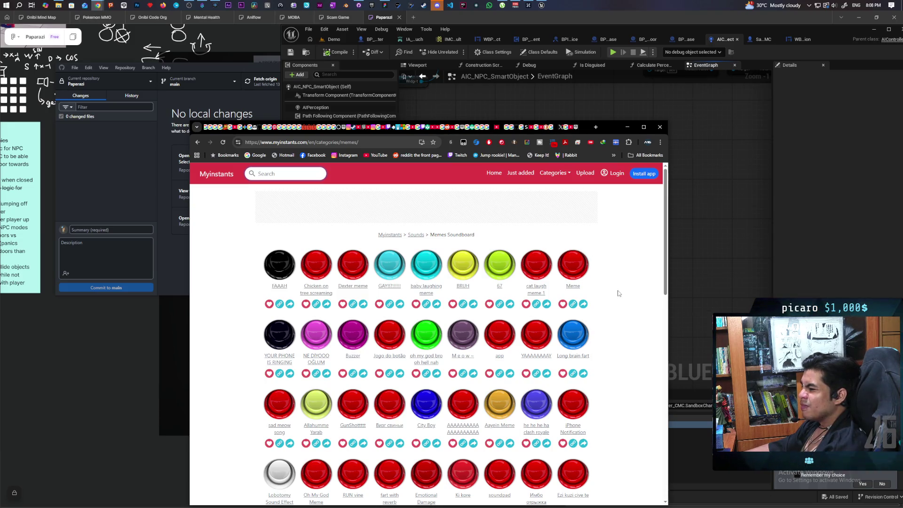
pyautogui.scroll(-2, 629, 296)
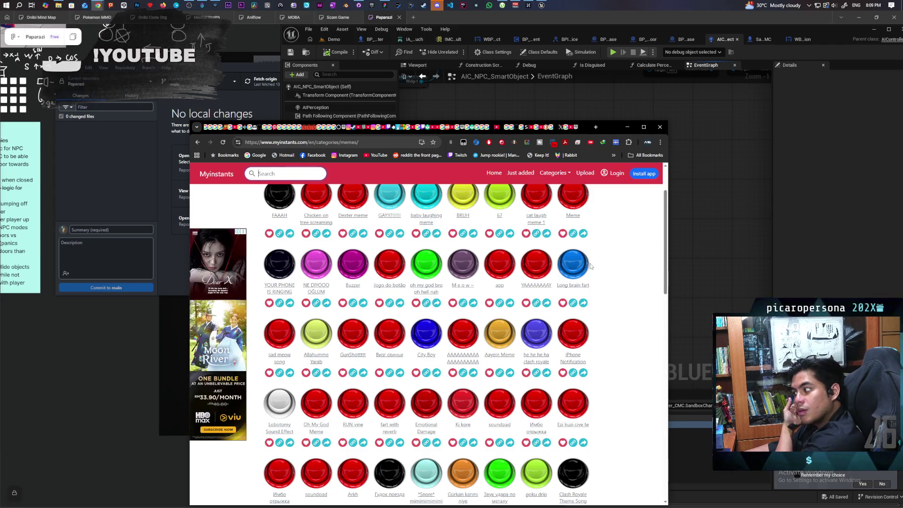
pyautogui.scroll(-2, 605, 269)
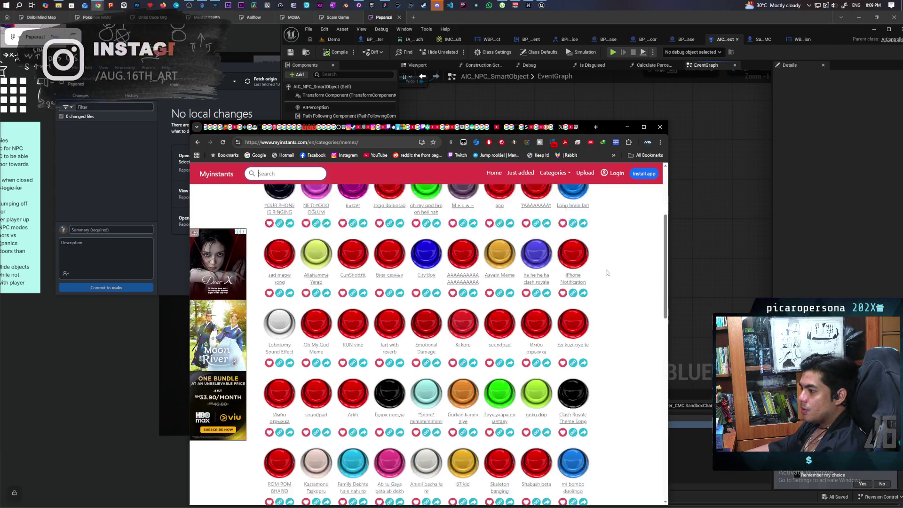
pyautogui.scroll(-2, 606, 273)
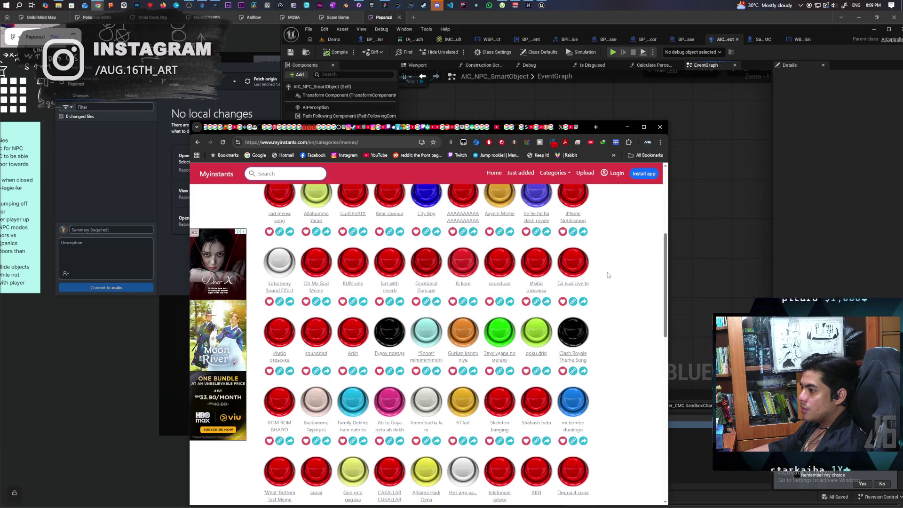
pyautogui.scroll(1, 608, 275)
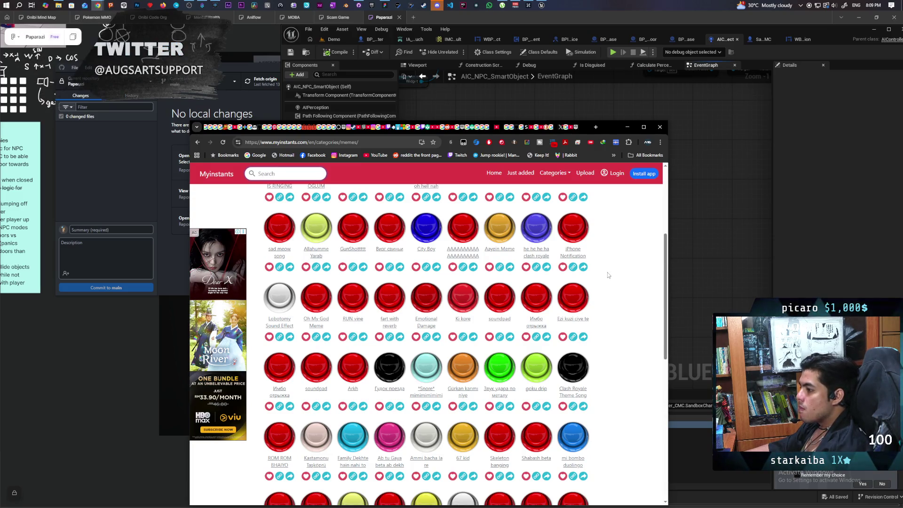
pyautogui.scroll(-2, 608, 275)
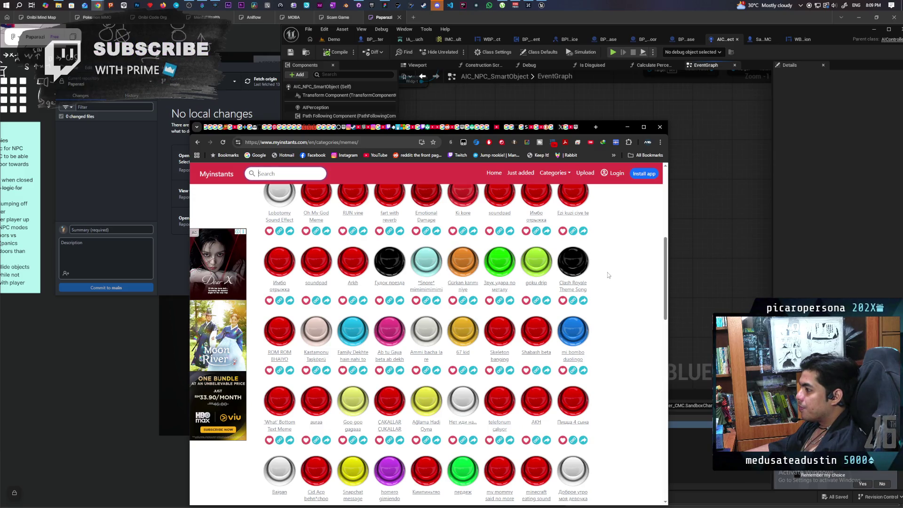
pyautogui.scroll(-1, 607, 275)
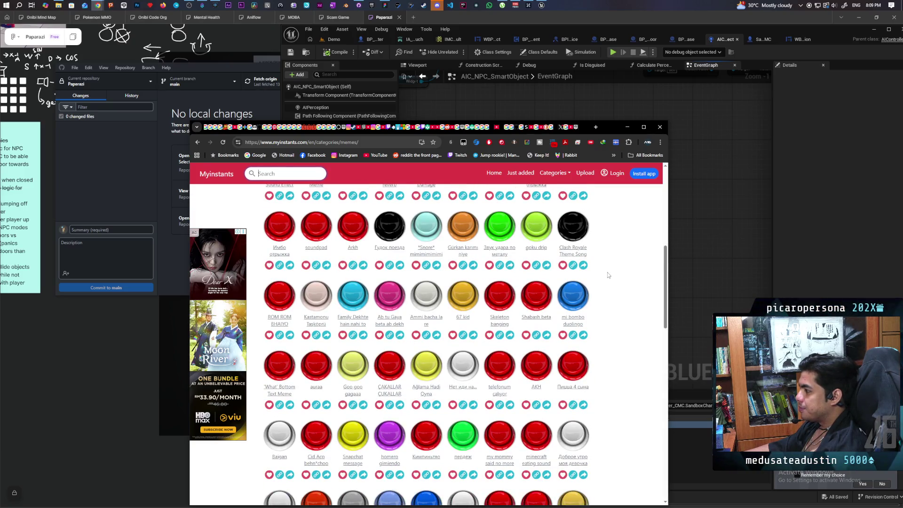
pyautogui.scroll(-2, 608, 275)
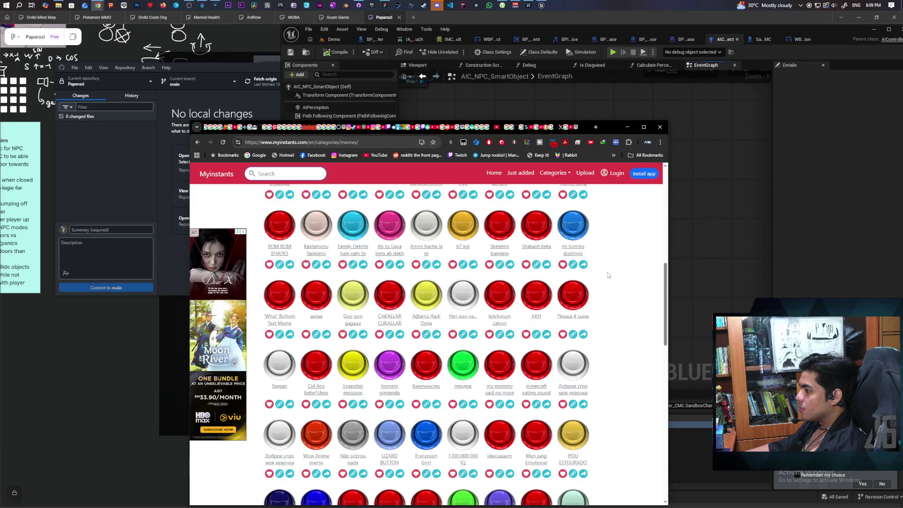
pyautogui.click(464, 230)
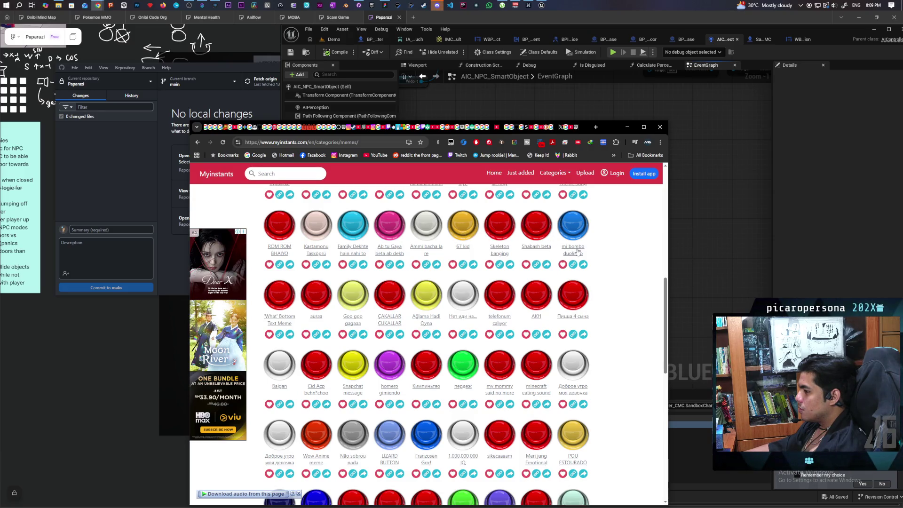
pyautogui.scroll(-1, 614, 269)
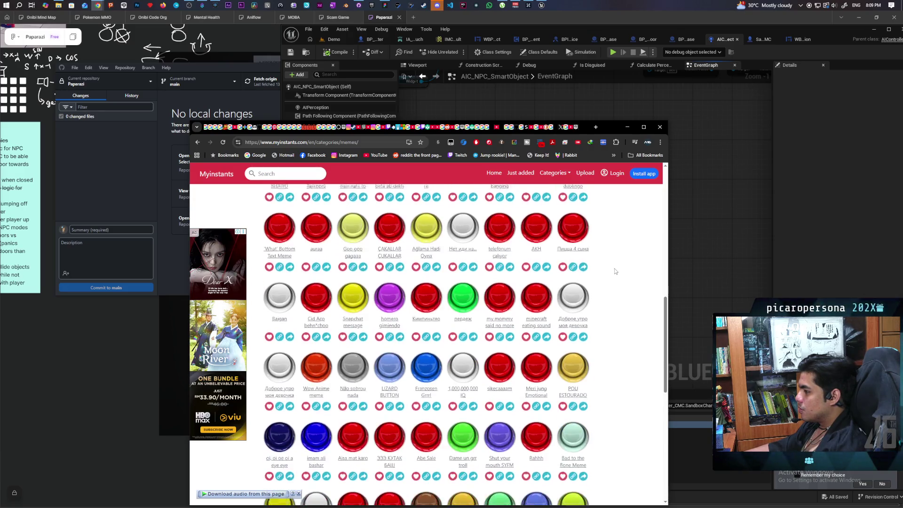
pyautogui.scroll(-1, 615, 272)
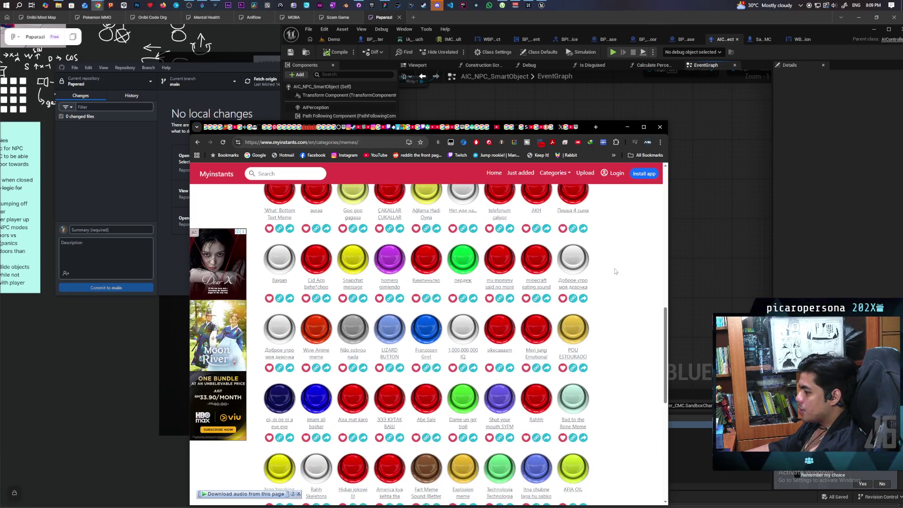
pyautogui.scroll(-1, 615, 272)
pyautogui.scroll(-3, 615, 272)
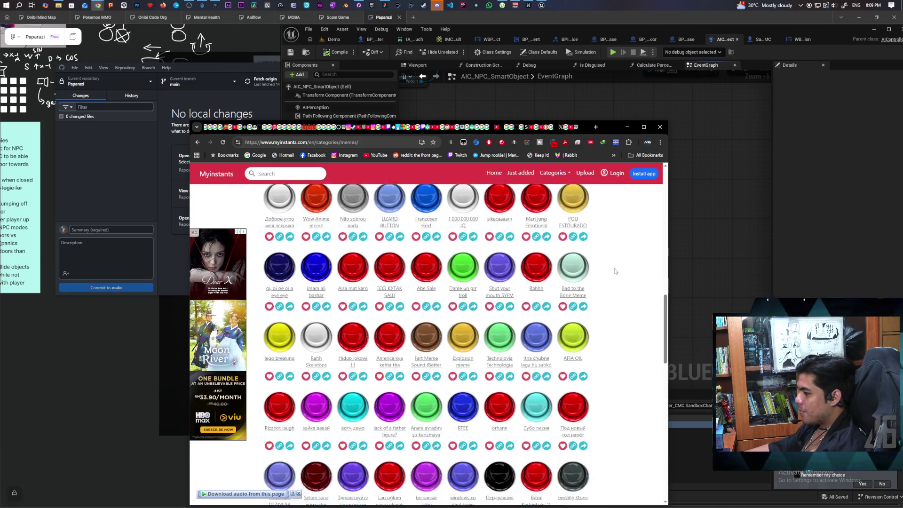
pyautogui.scroll(-1, 615, 271)
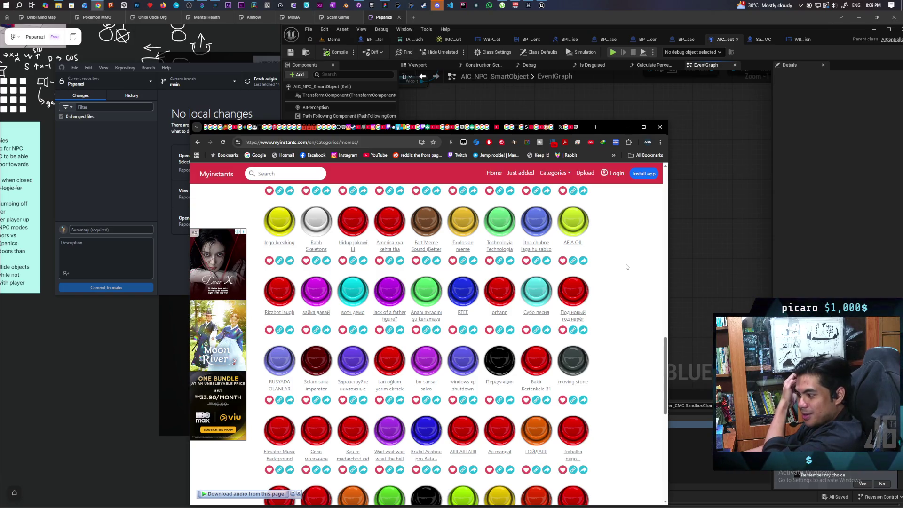
pyautogui.scroll(-2, 626, 266)
pyautogui.scroll(-3, 624, 261)
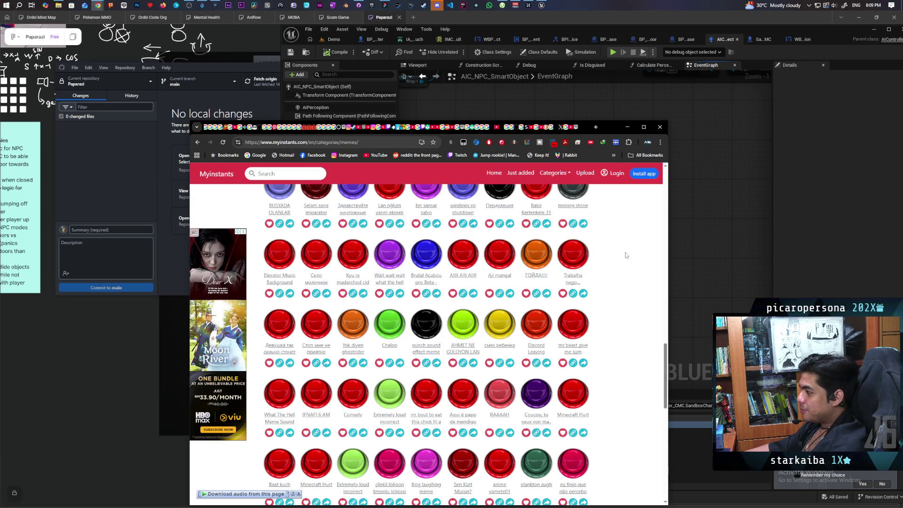
pyautogui.scroll(-1, 625, 258)
pyautogui.scroll(-2, 623, 260)
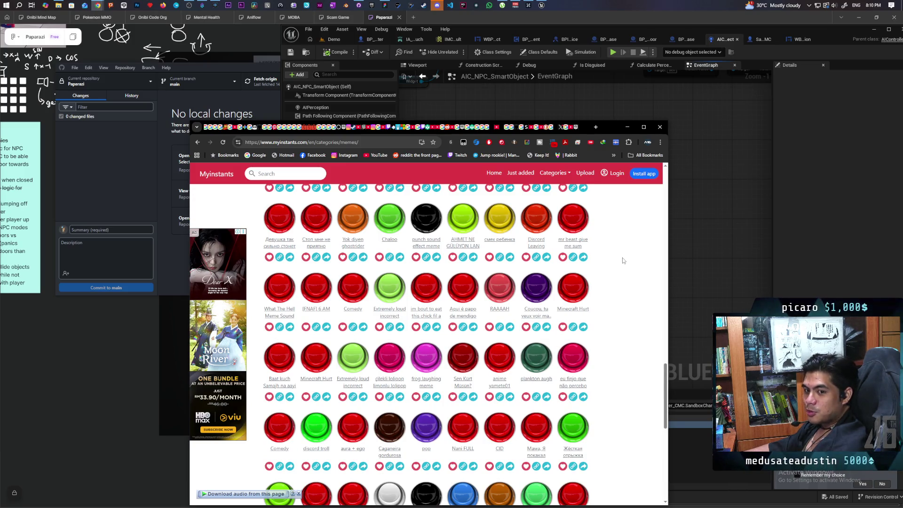
pyautogui.scroll(-3, 623, 261)
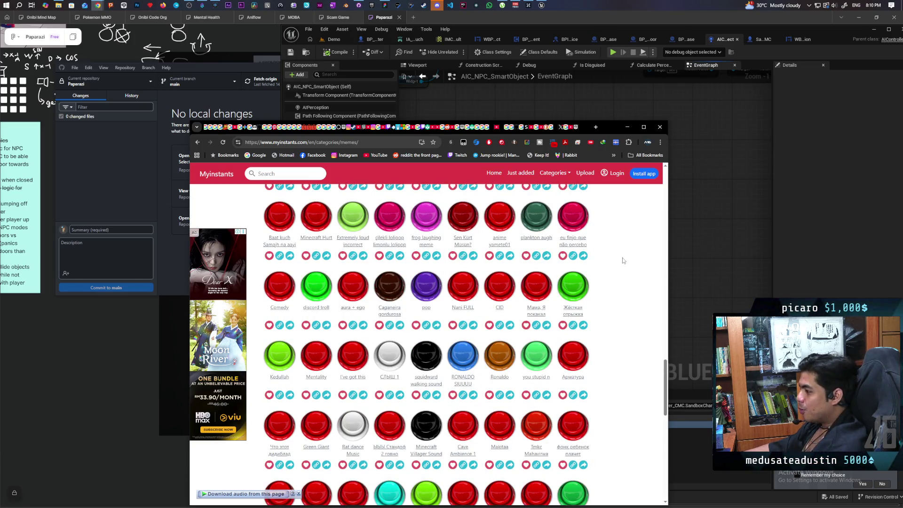
pyautogui.scroll(-1, 623, 260)
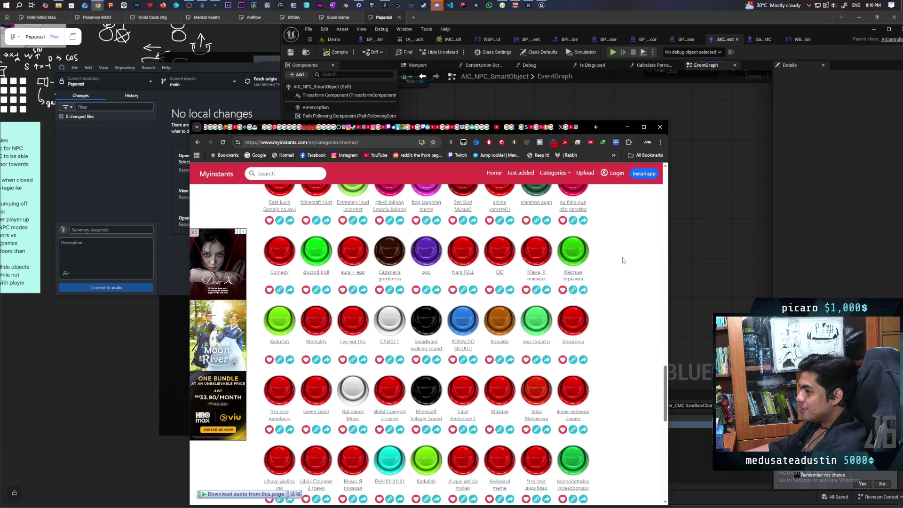
pyautogui.click(464, 254)
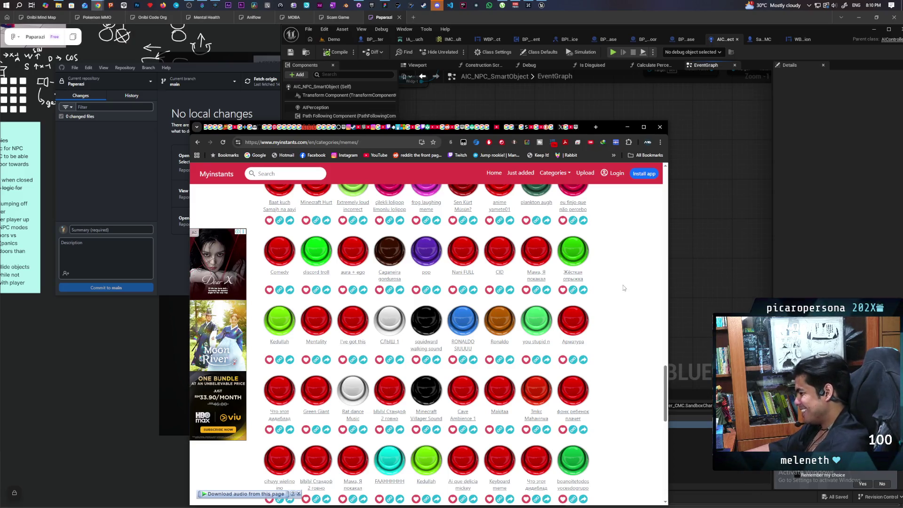
pyautogui.scroll(-1, 611, 285)
pyautogui.scroll(-1, 623, 289)
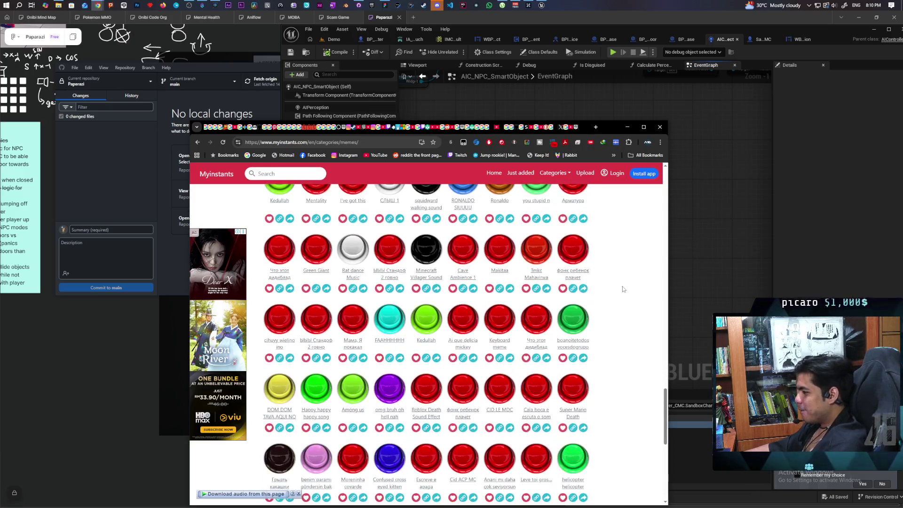
pyautogui.scroll(-1, 622, 288)
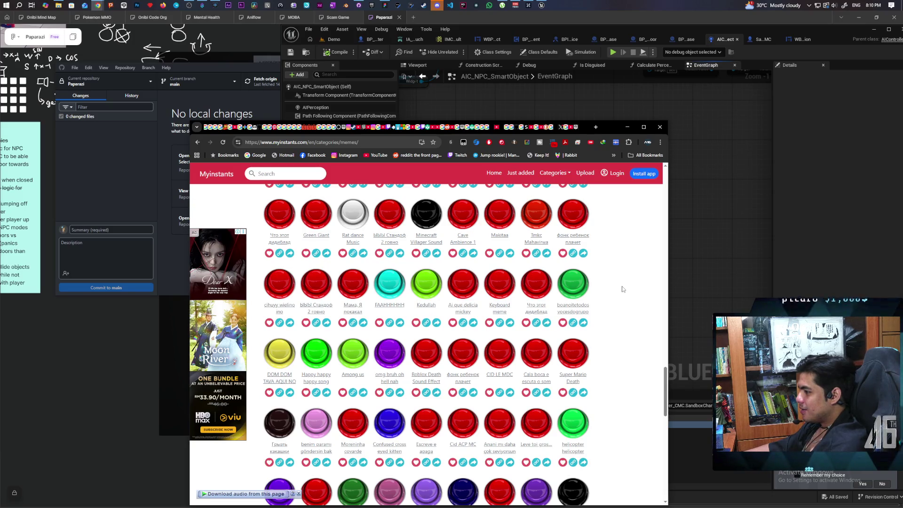
pyautogui.scroll(-1, 622, 289)
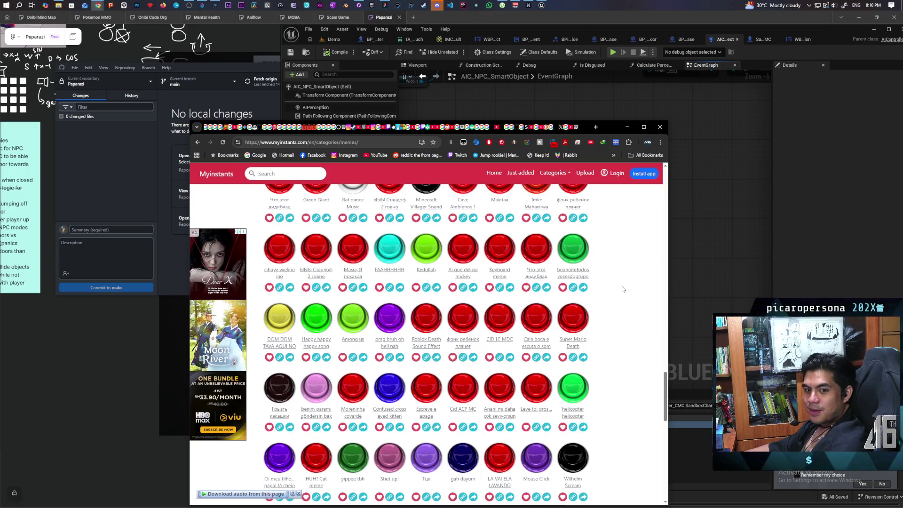
pyautogui.scroll(-3, 622, 289)
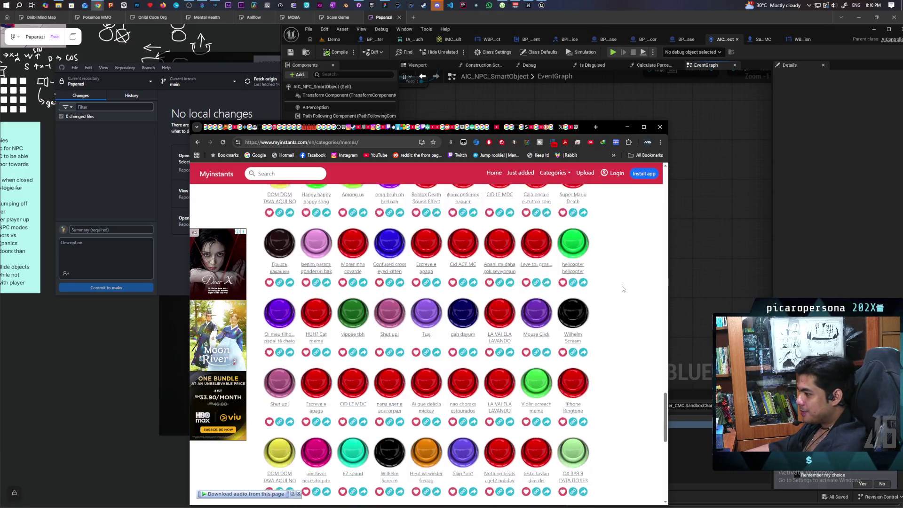
pyautogui.scroll(-1, 622, 288)
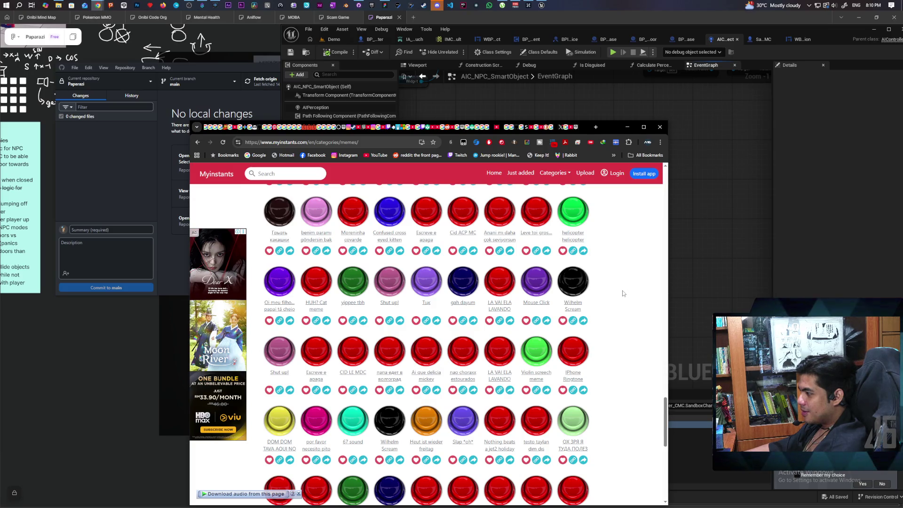
pyautogui.scroll(-2, 622, 294)
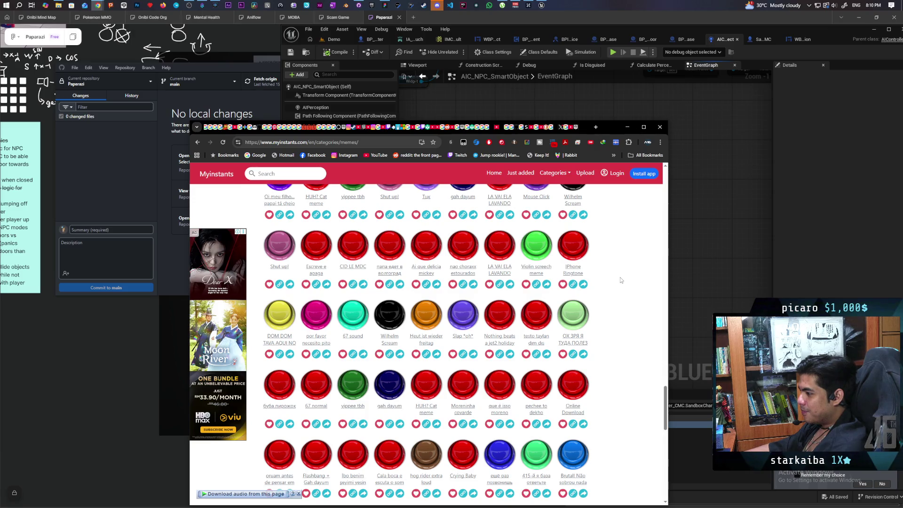
pyautogui.doubleClick(611, 126)
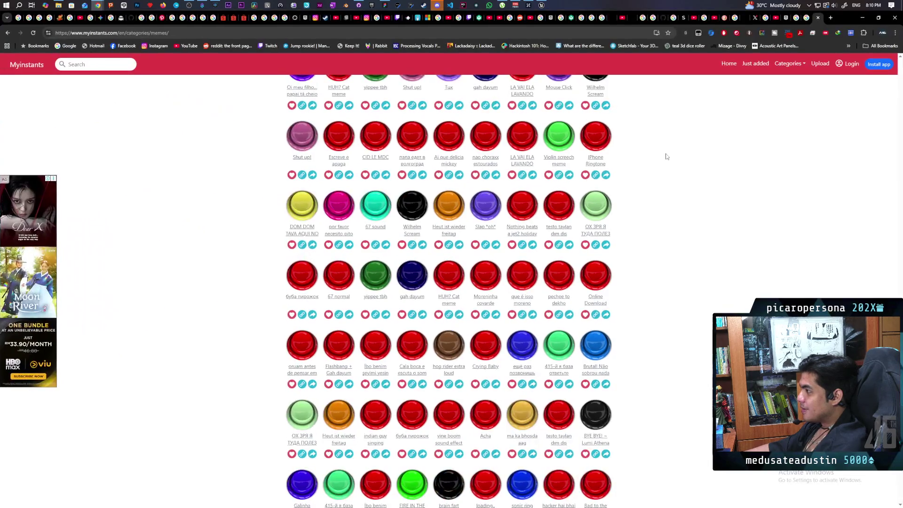
# - Close the Myinstants tab and restore the browser to a smaller window moved aside
pyautogui.click(818, 18)
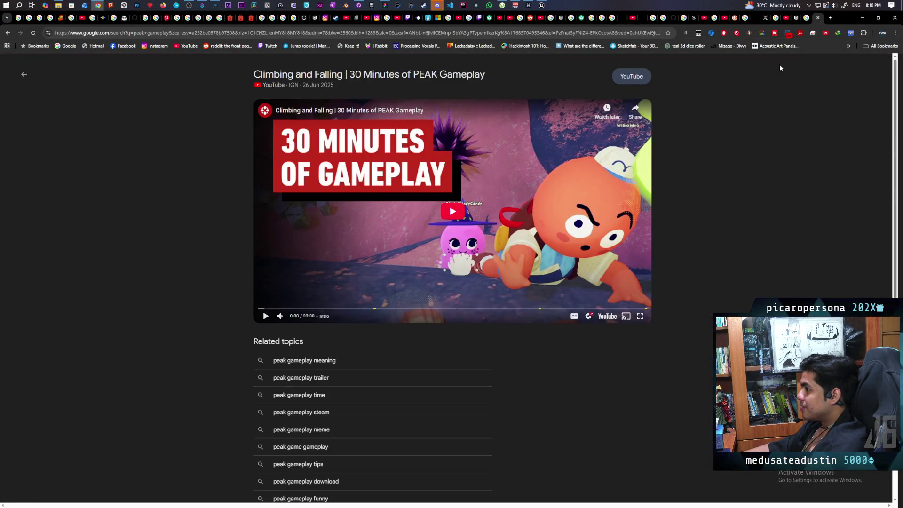
pyautogui.moveTo(839, 18)
pyautogui.mouseDown()
pyautogui.moveTo(835, 35)
pyautogui.moveTo(750, 58)
pyautogui.mouseUp()
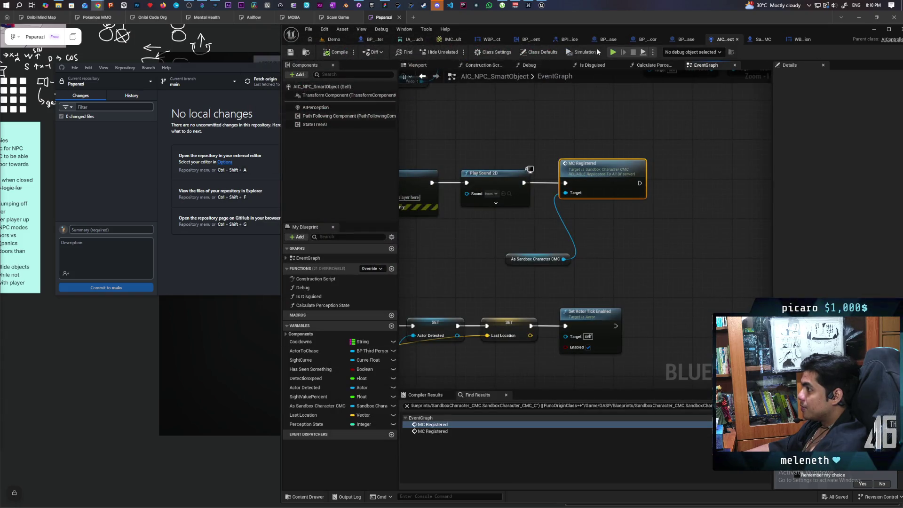
# - Start a play session of the Demo level and walk the player up to the NPCs
pyautogui.click(333, 40)
pyautogui.click(456, 51)
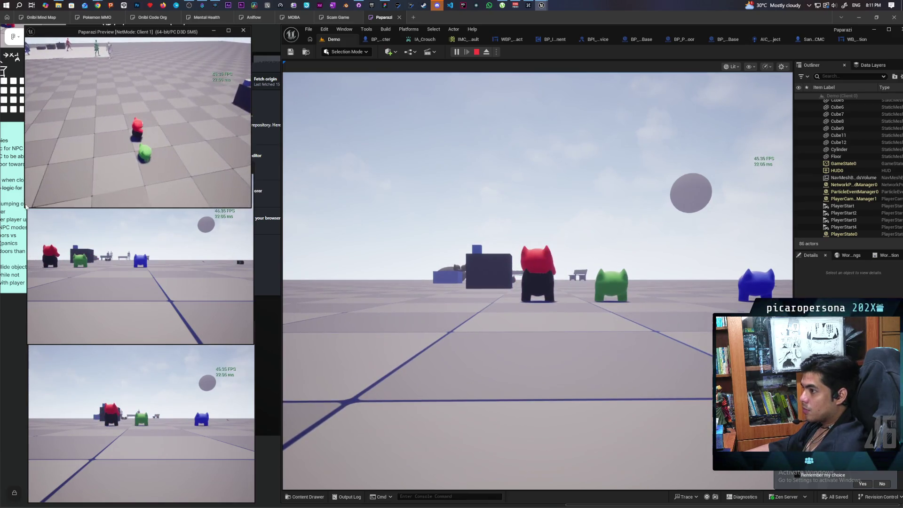
pyautogui.click(538, 281)
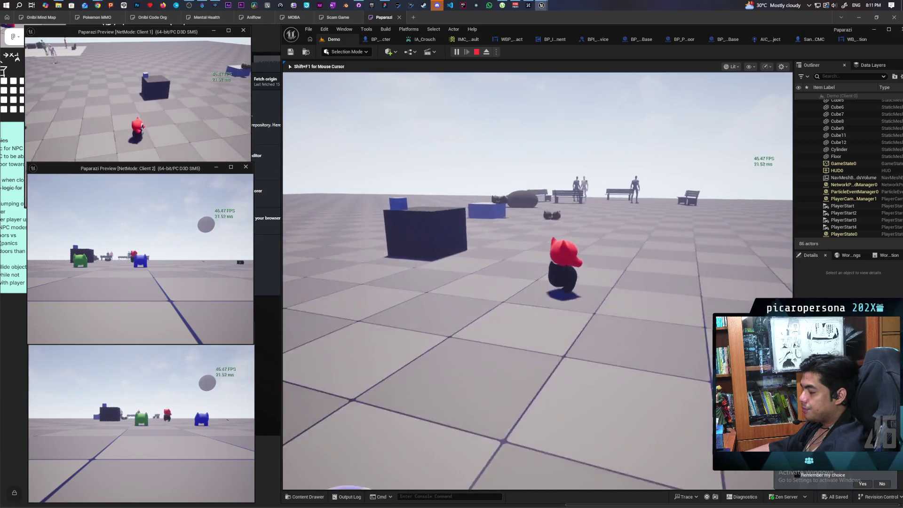
pyautogui.press('w')
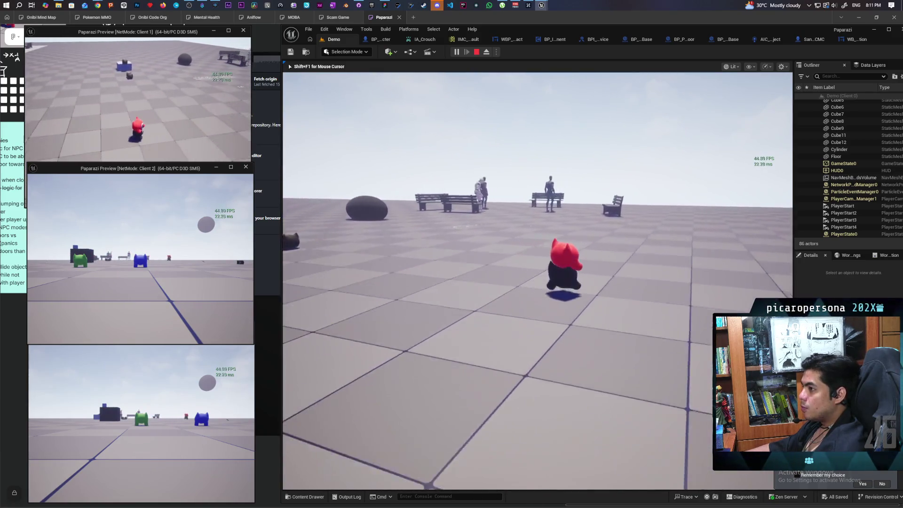
pyautogui.press('w')
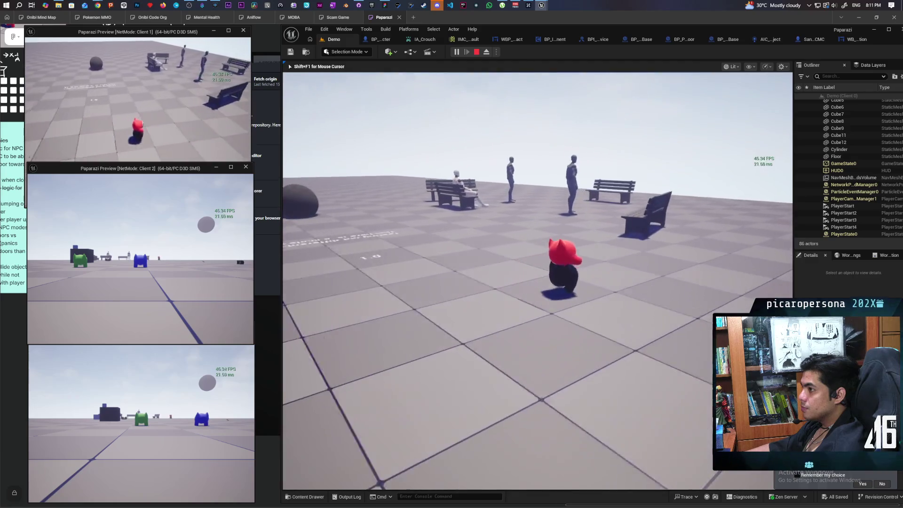
pyautogui.press('w')
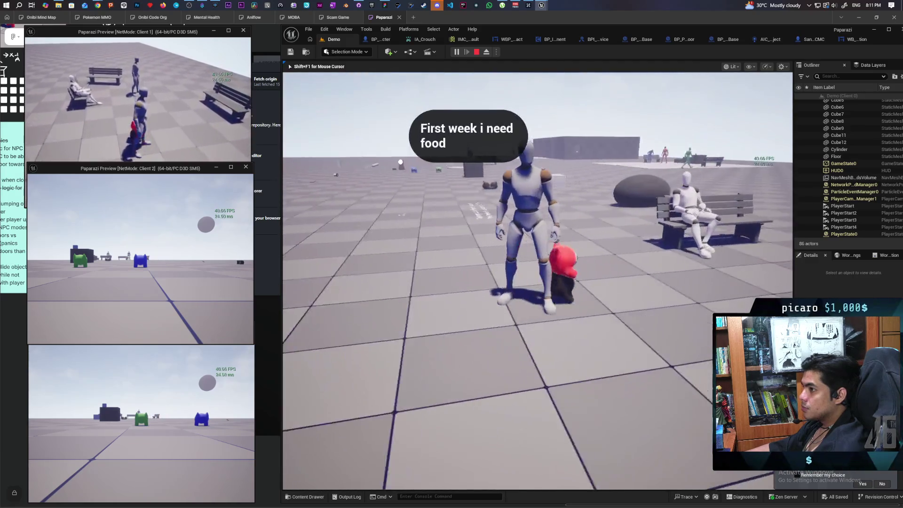
pyautogui.press('w')
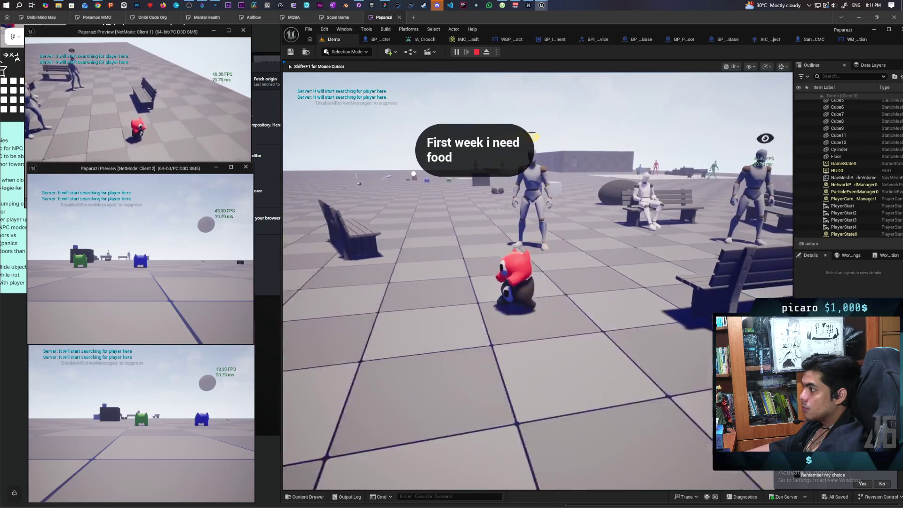
pyautogui.press('w')
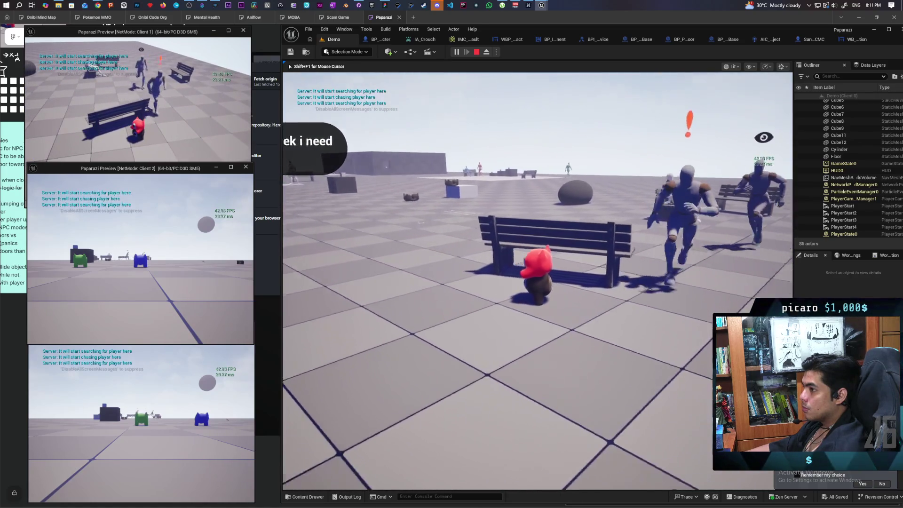
# - Let the NPCs notice and chase the player, hide behind the dark box, then stop playing
pyautogui.press('a')
pyautogui.press('s')
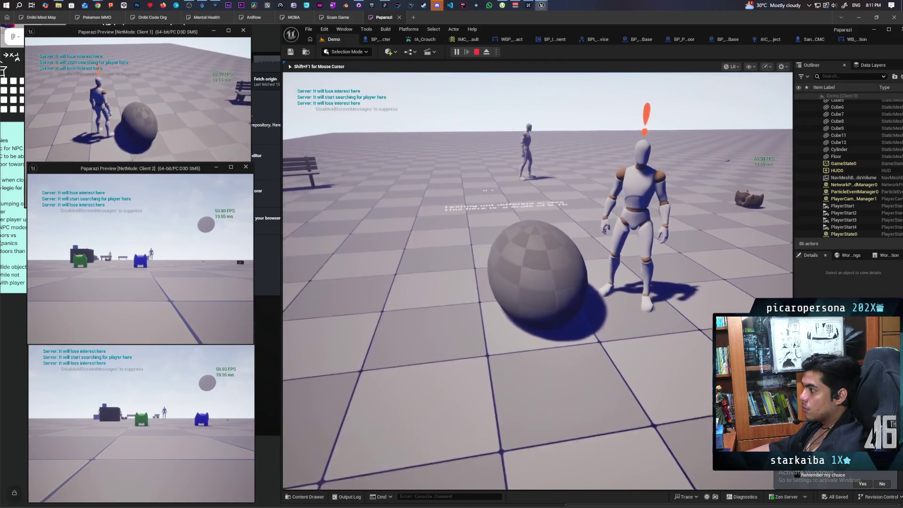
pyautogui.press('w')
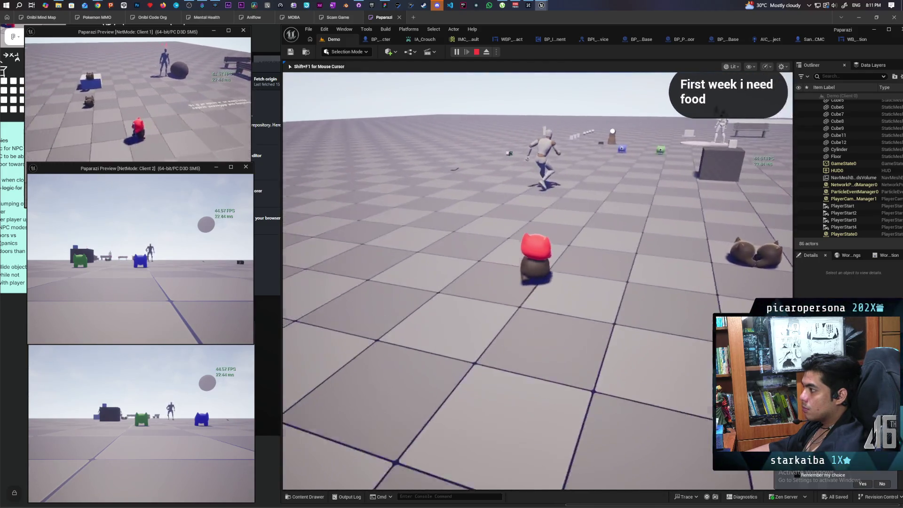
pyautogui.press('s')
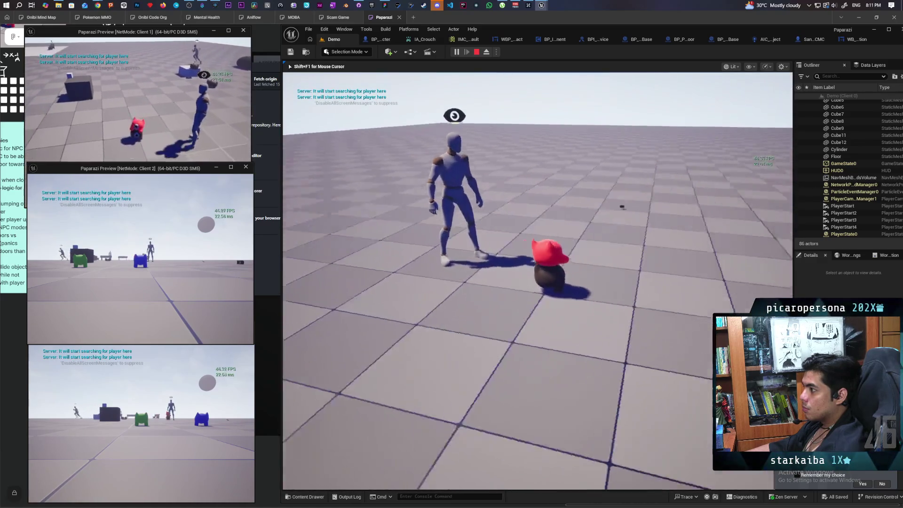
pyautogui.press('w')
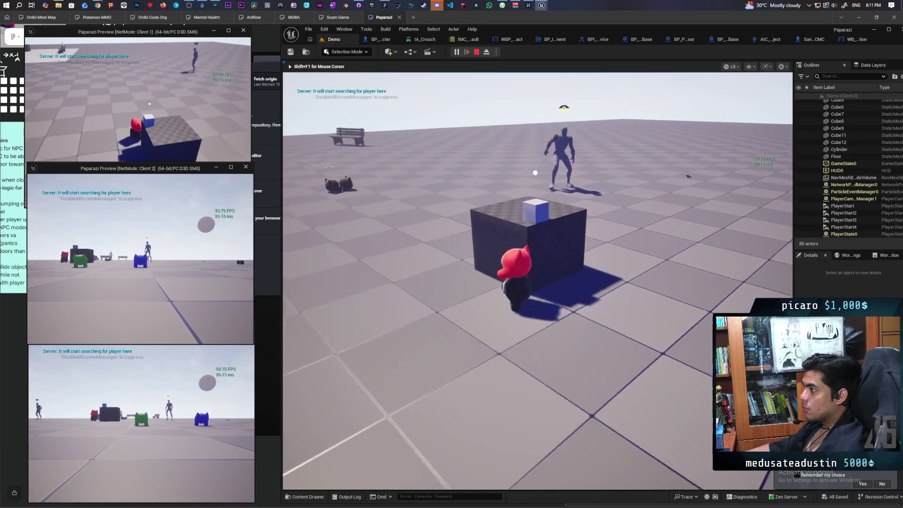
pyautogui.press('w')
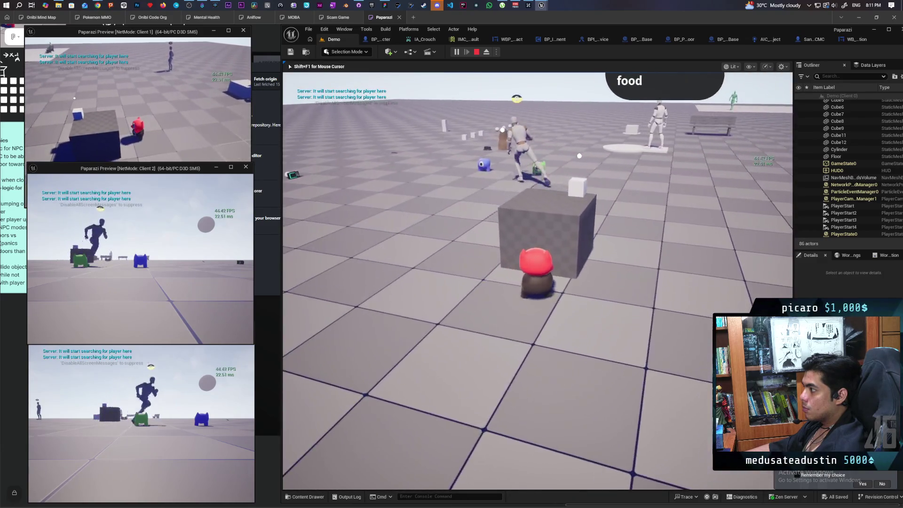
pyautogui.press('s')
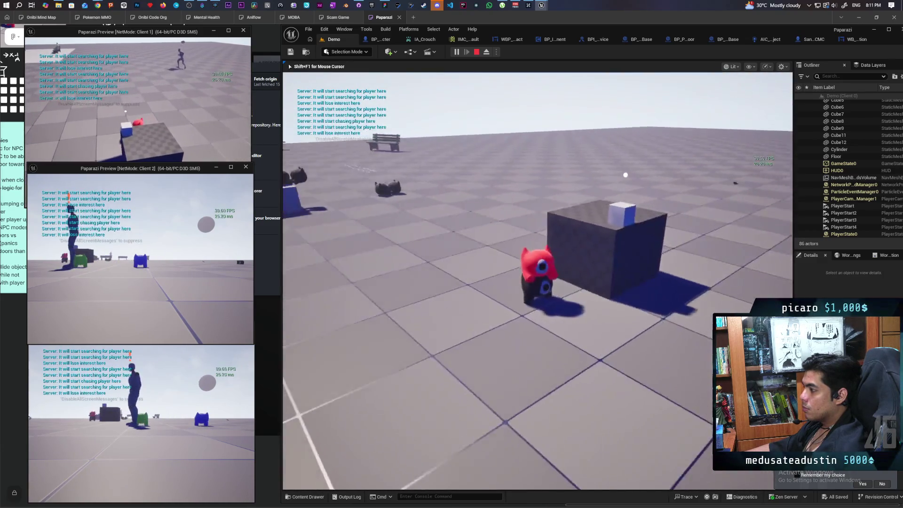
pyautogui.press('w')
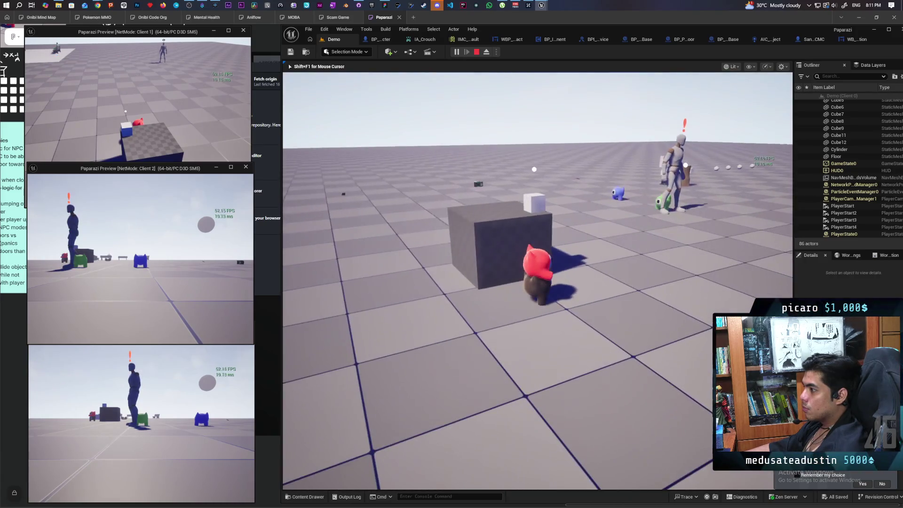
pyautogui.hotkey('shift', 'F1')
pyautogui.press('Escape')
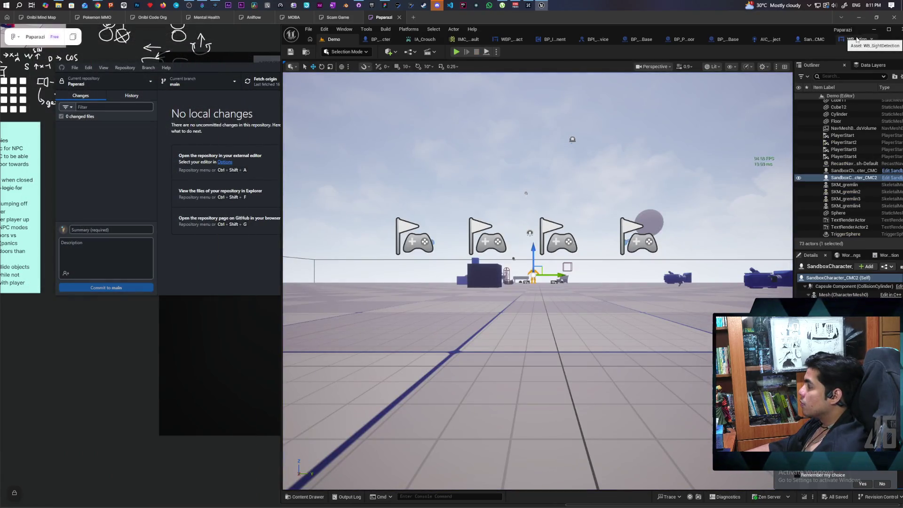
# - Return to the AIC_NPC_SmartObject graph and disconnect Lose Sight from the AI MoveTo node
pyautogui.click(767, 39)
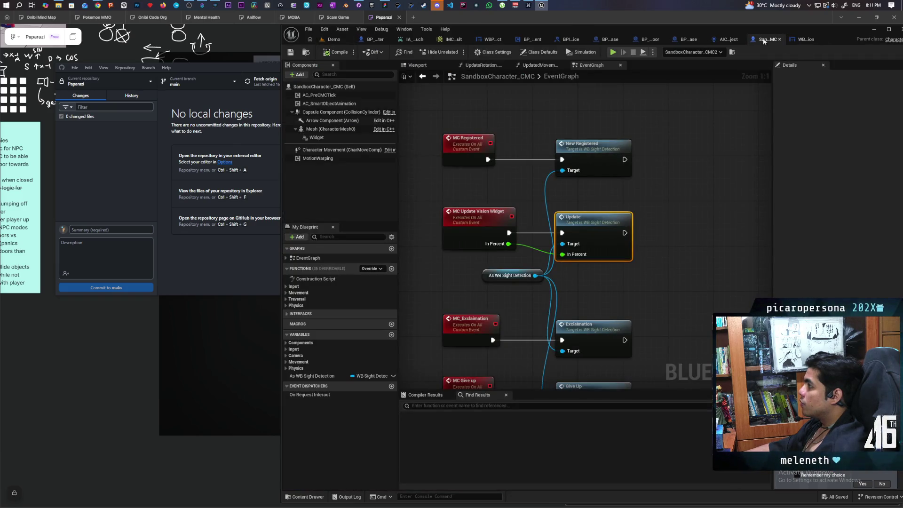
pyautogui.scroll(-7, 670, 227)
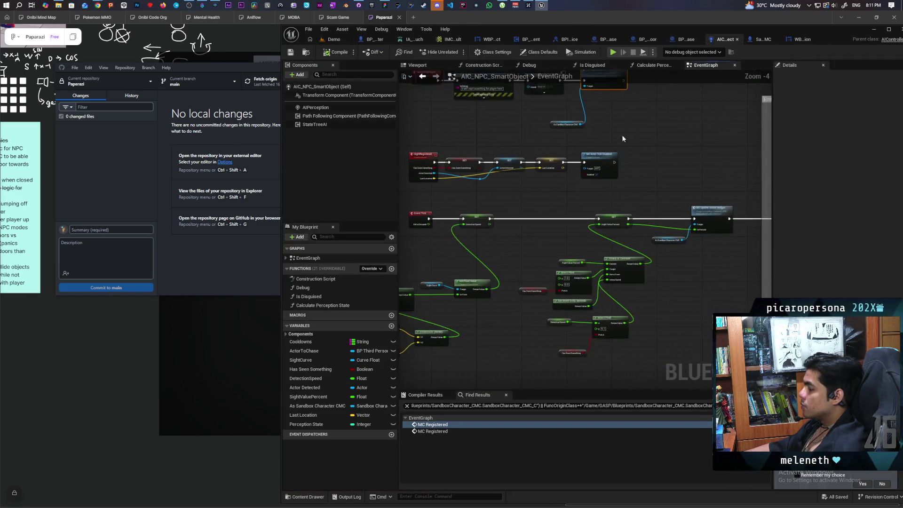
pyautogui.scroll(4, 545, 200)
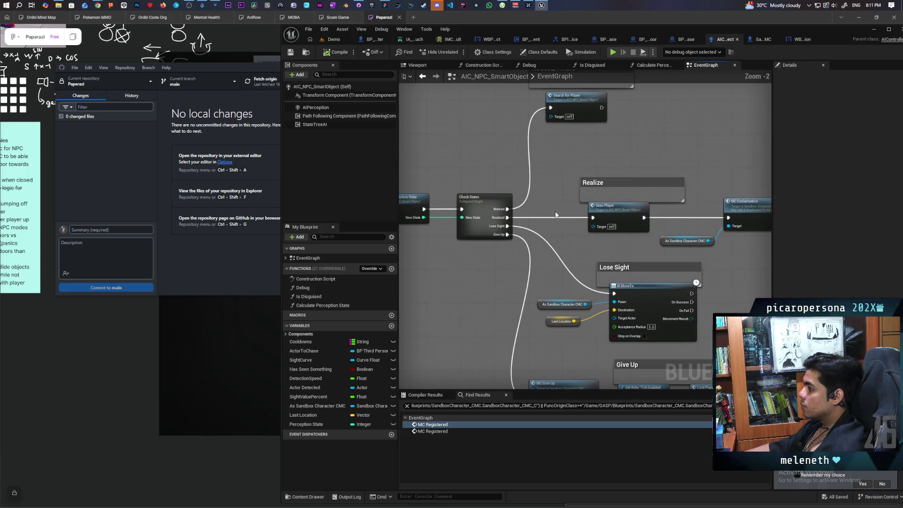
pyautogui.keyDown('alt'); pyautogui.click(583, 282); pyautogui.keyUp('alt')
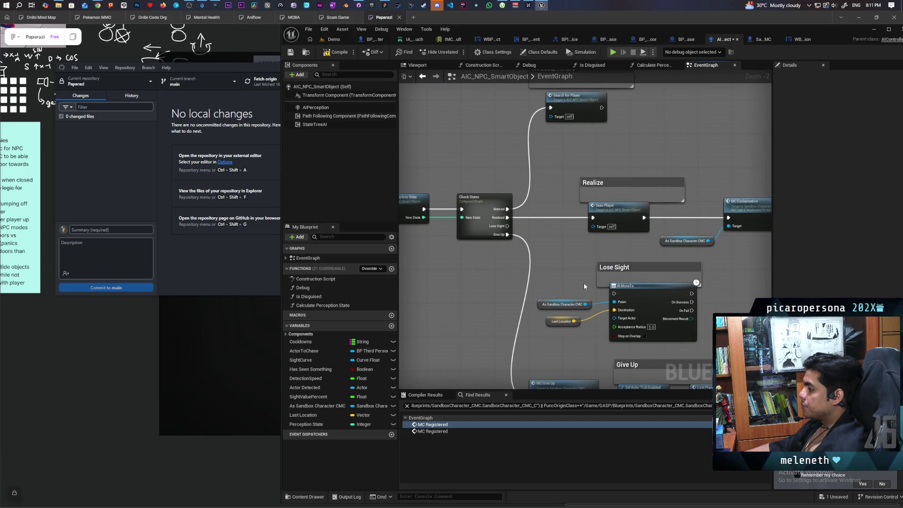
pyautogui.scroll(-2, 571, 272)
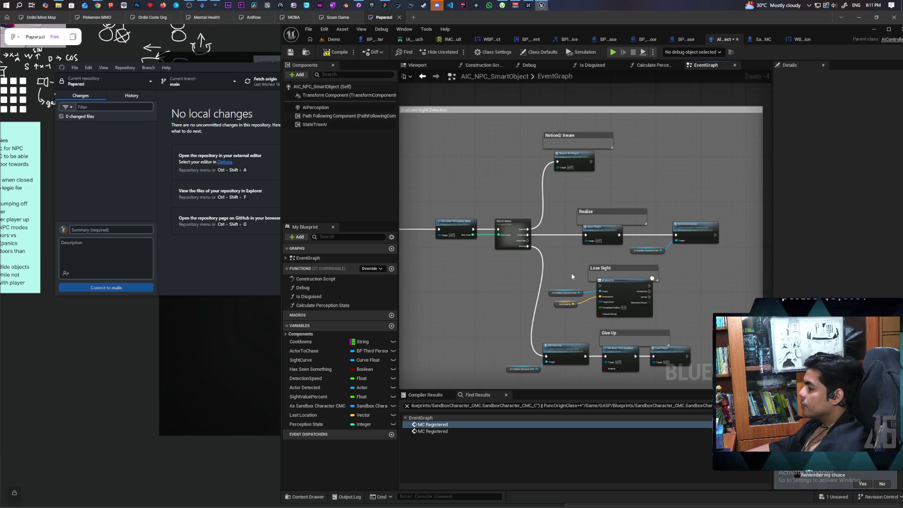
pyautogui.scroll(2, 572, 277)
# - Jump to the SeenPlayer event in the graph, then switch back to the Demo level
pyautogui.scroll(-1, 547, 244)
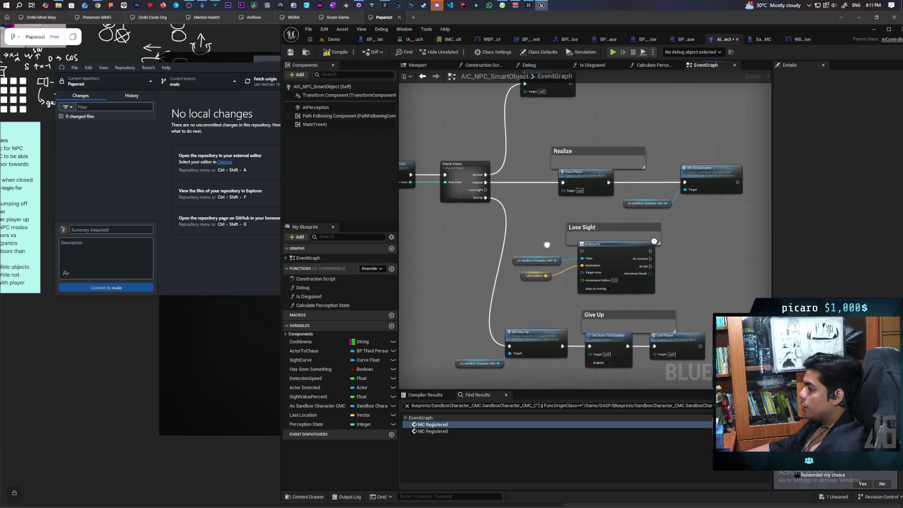
pyautogui.moveTo(546, 244); pyautogui.dragTo(545, 270)
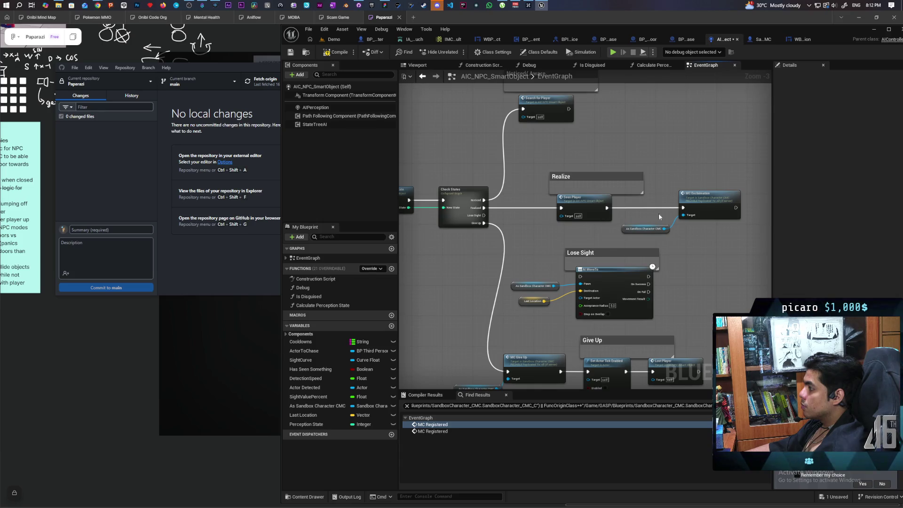
pyautogui.doubleClick(588, 205)
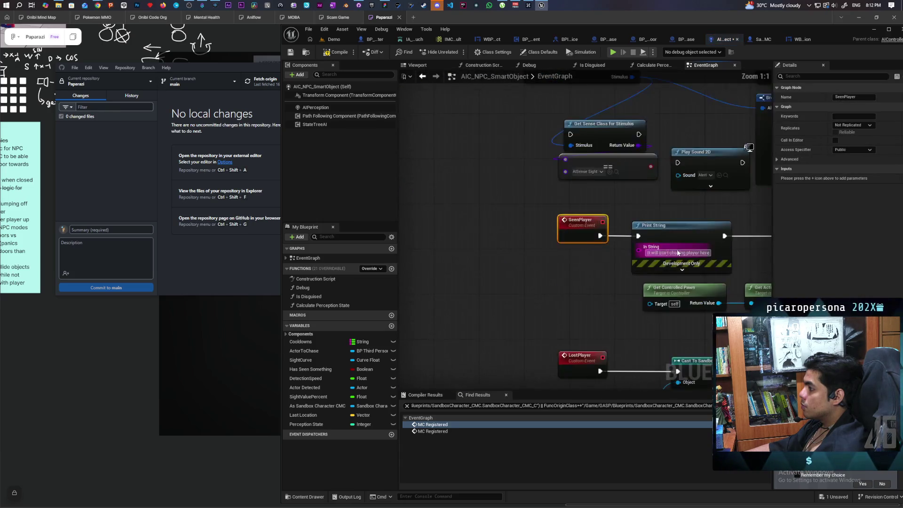
pyautogui.scroll(-2, 678, 253)
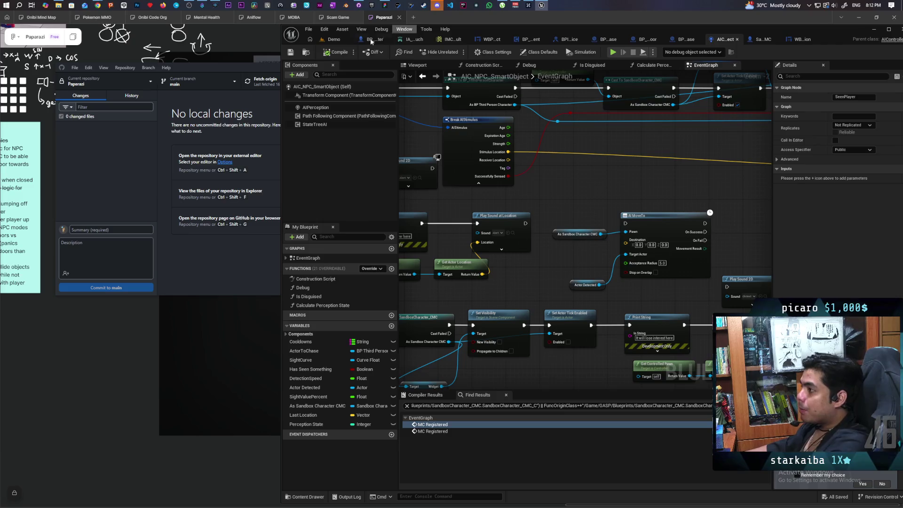
pyautogui.click(333, 41)
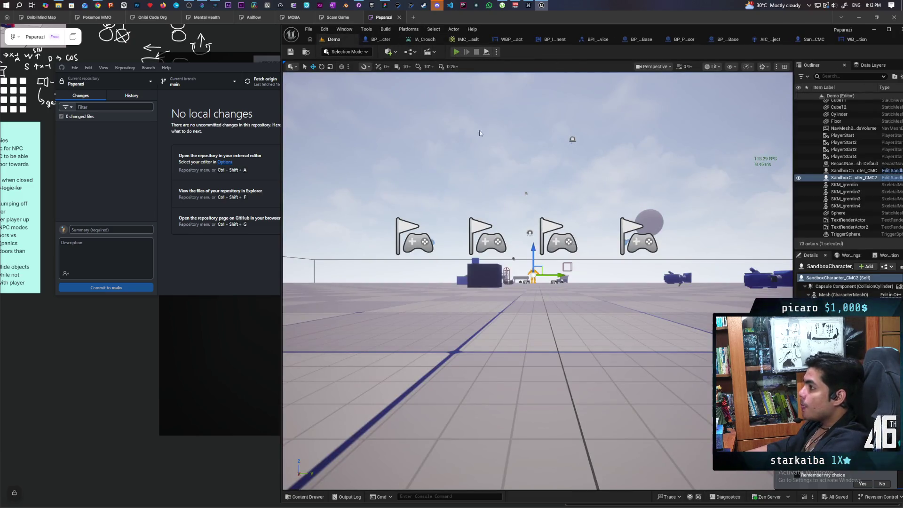
# - Start a three-client play session and take control of the game in the main viewport
pyautogui.hotkey('alt', 'p')
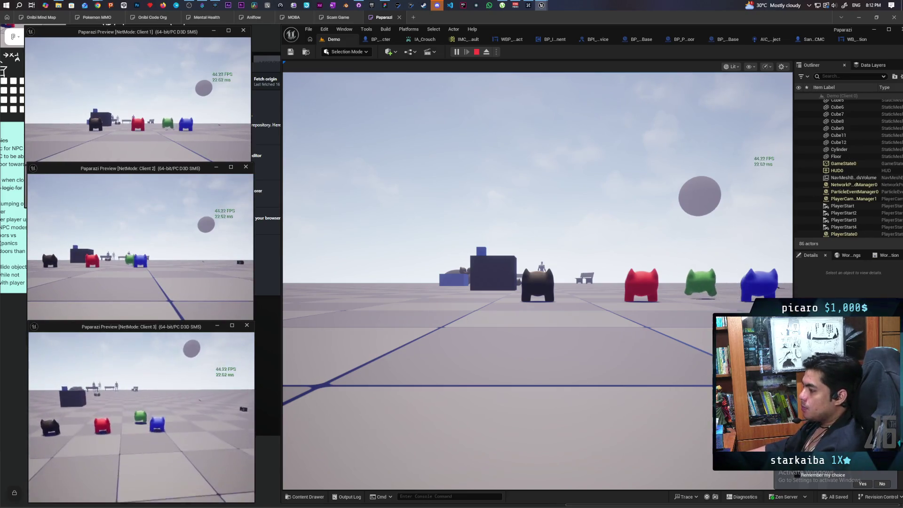
pyautogui.click(147, 201)
pyautogui.click(141, 141)
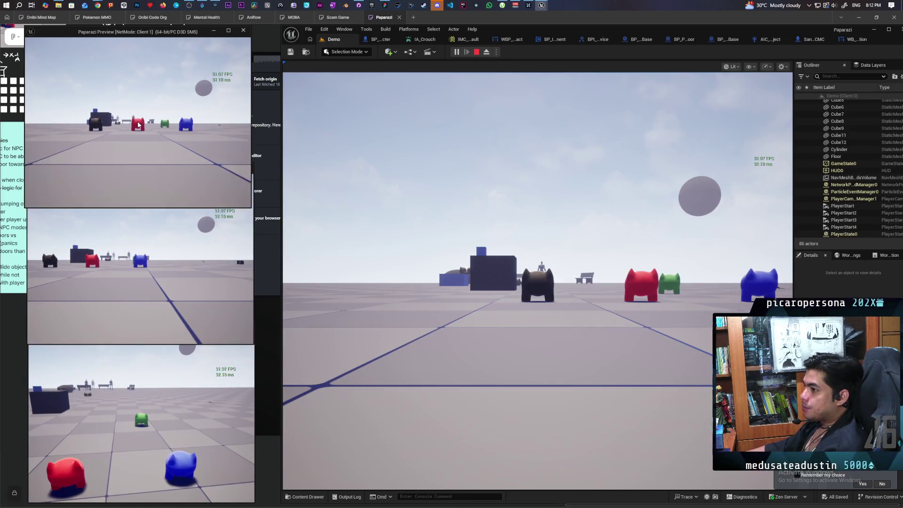
pyautogui.hotkey('alt', 'Tab')
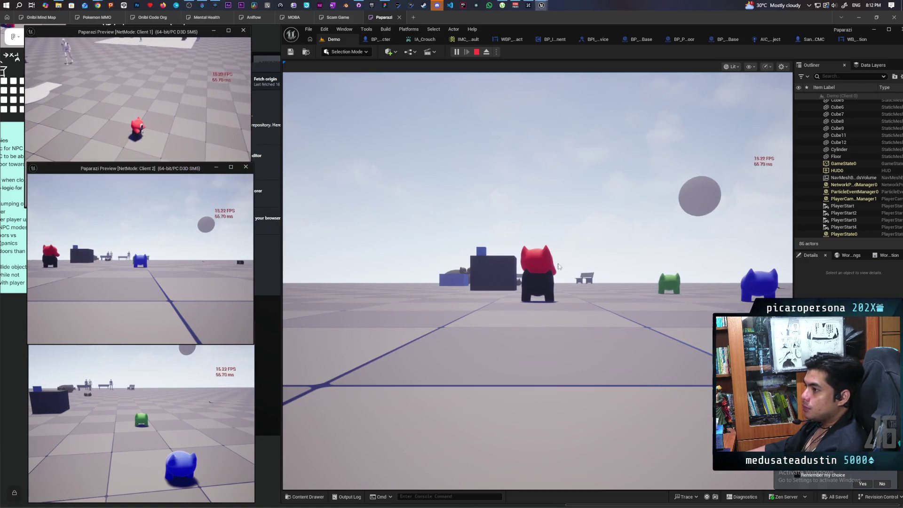
pyautogui.click(558, 266)
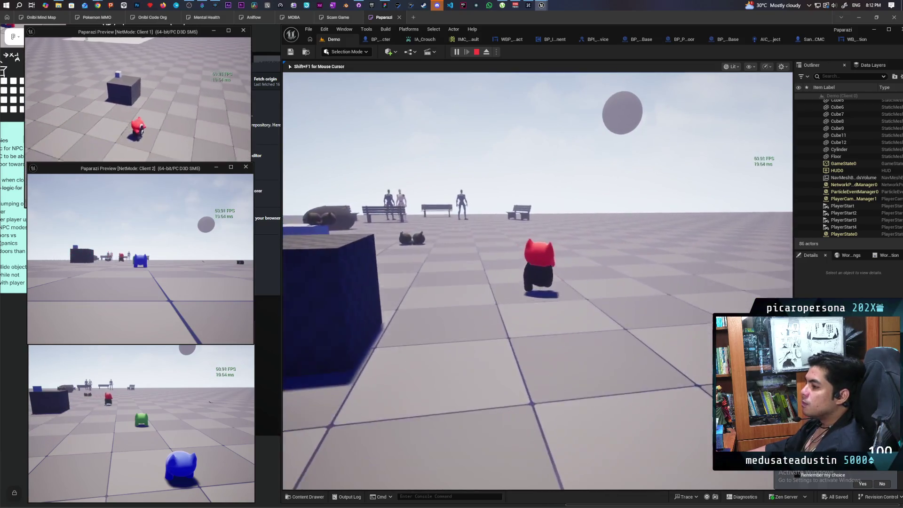
# - Run the red character to the benches and circle it around the NPCs
pyautogui.press('w')
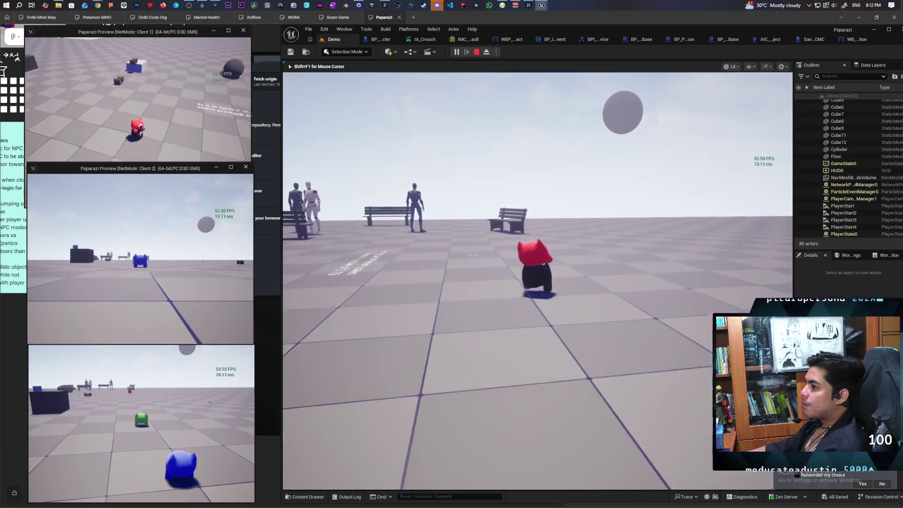
pyautogui.press('w')
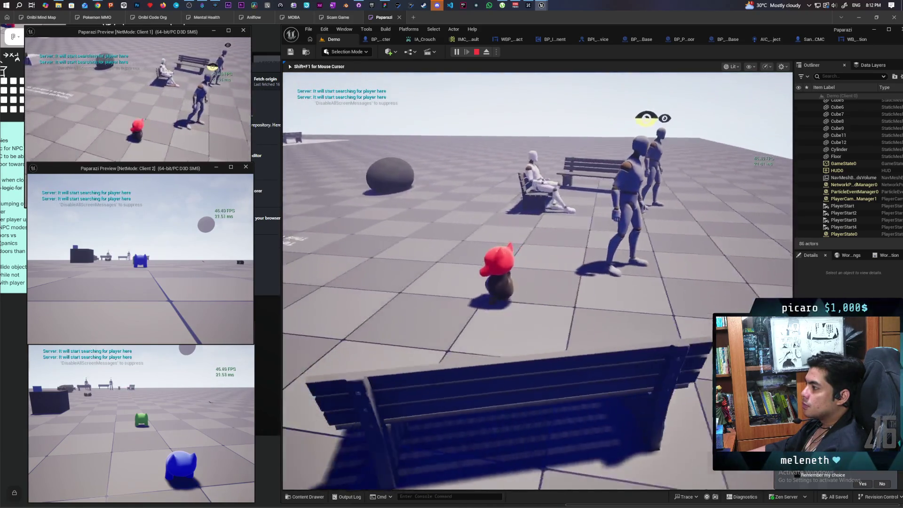
pyautogui.press('s')
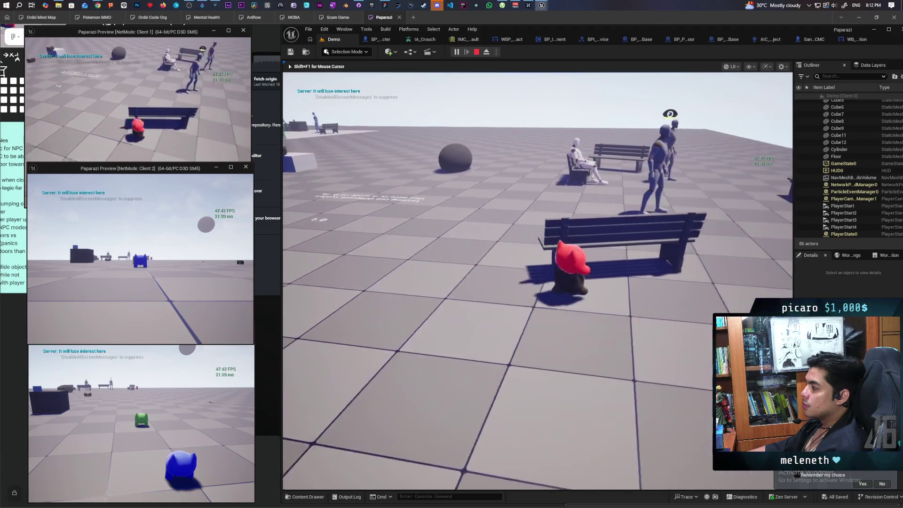
pyautogui.press('d')
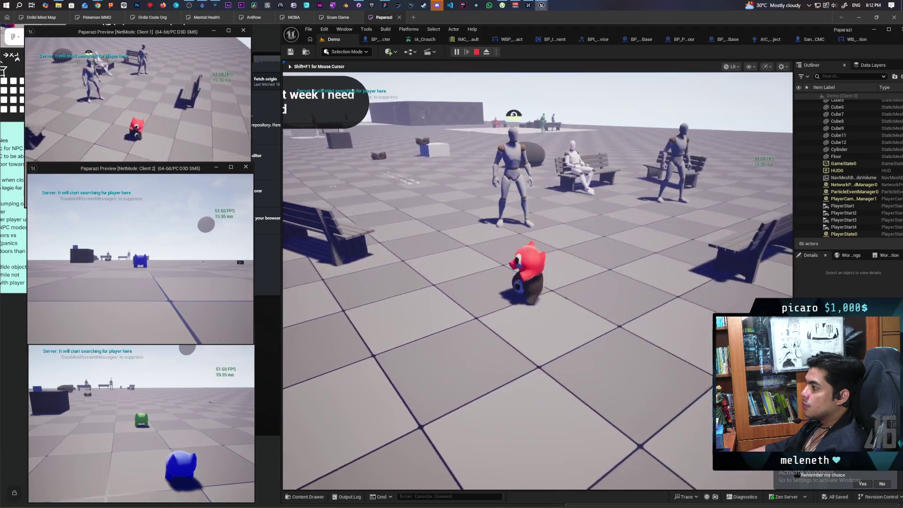
pyautogui.press('w')
pyautogui.press('w')
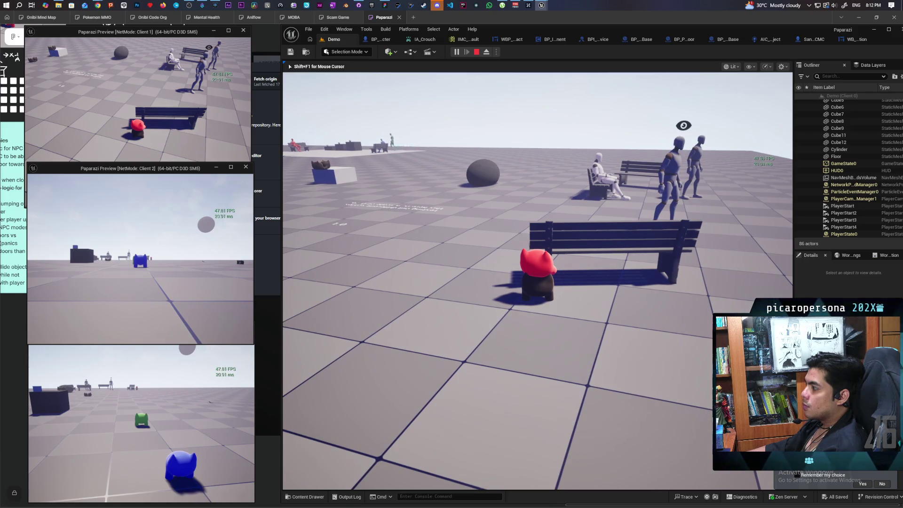
pyautogui.press('d')
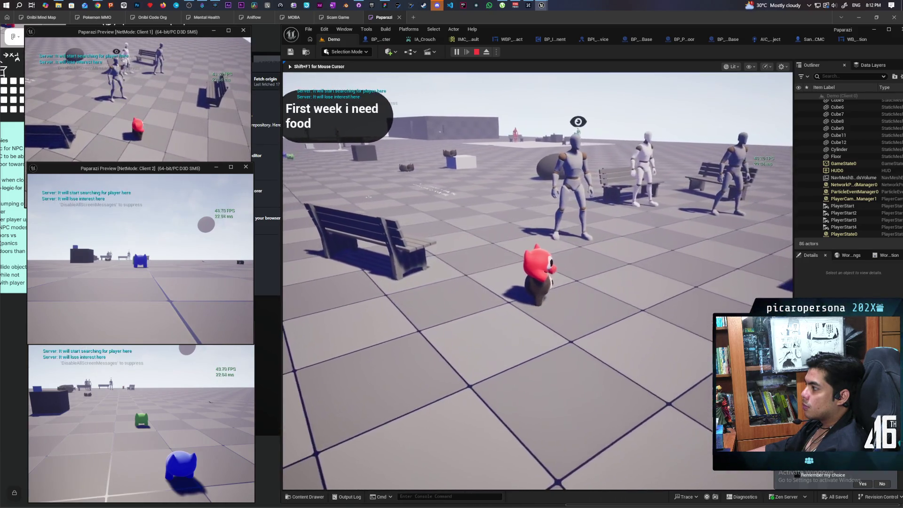
pyautogui.press('a')
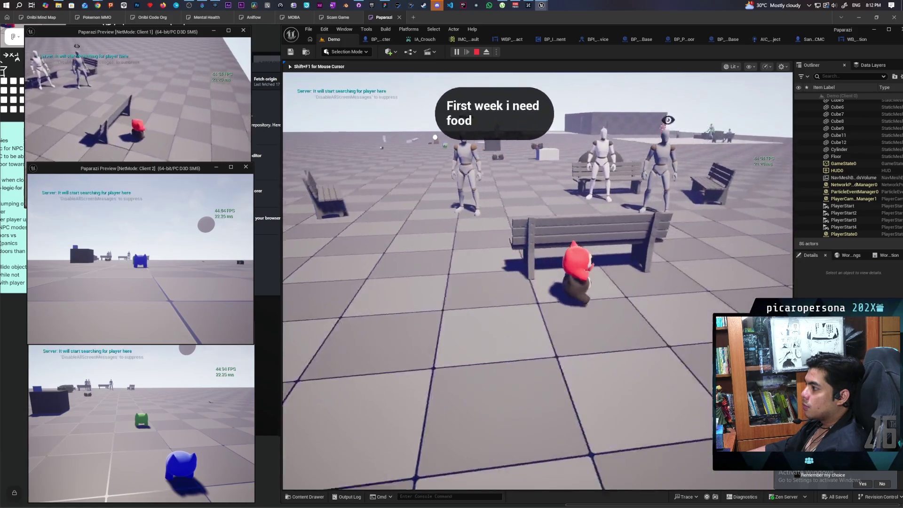
pyautogui.press('a')
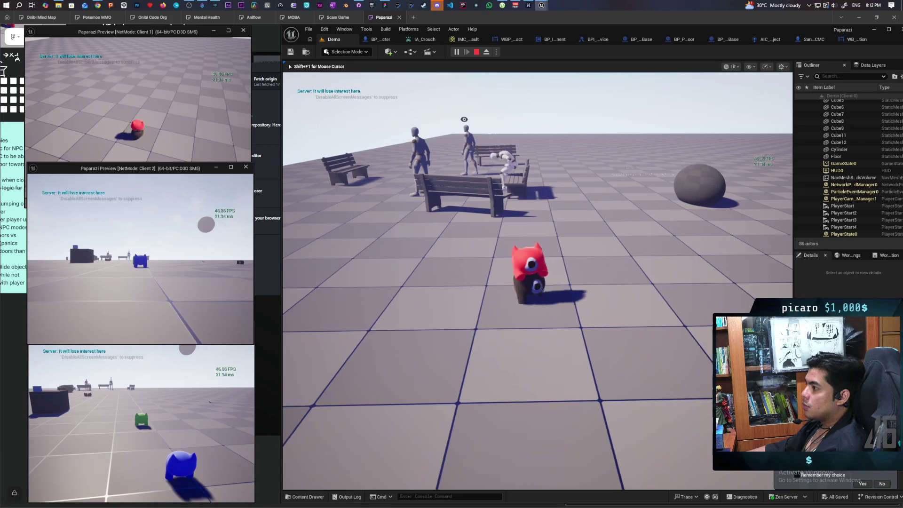
# - Walk the character in and out of NPC sight to trigger the searching messages
pyautogui.press('a')
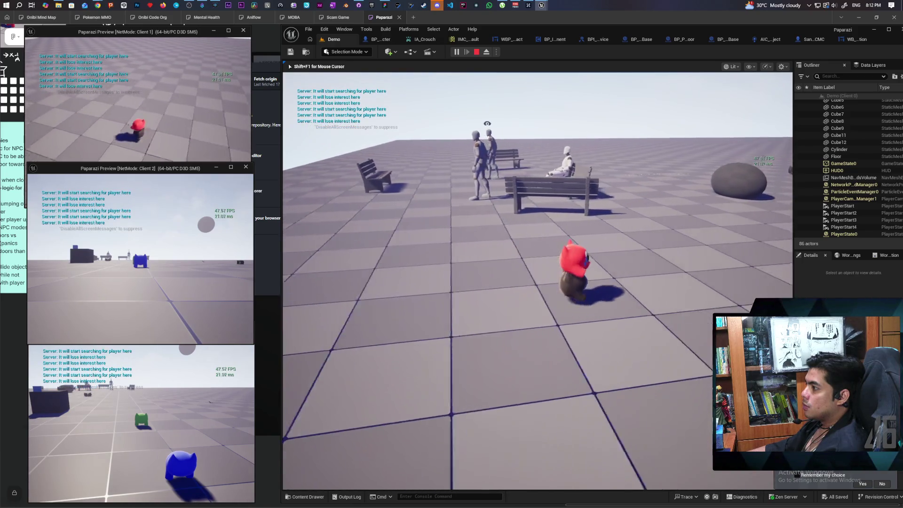
pyautogui.press('w')
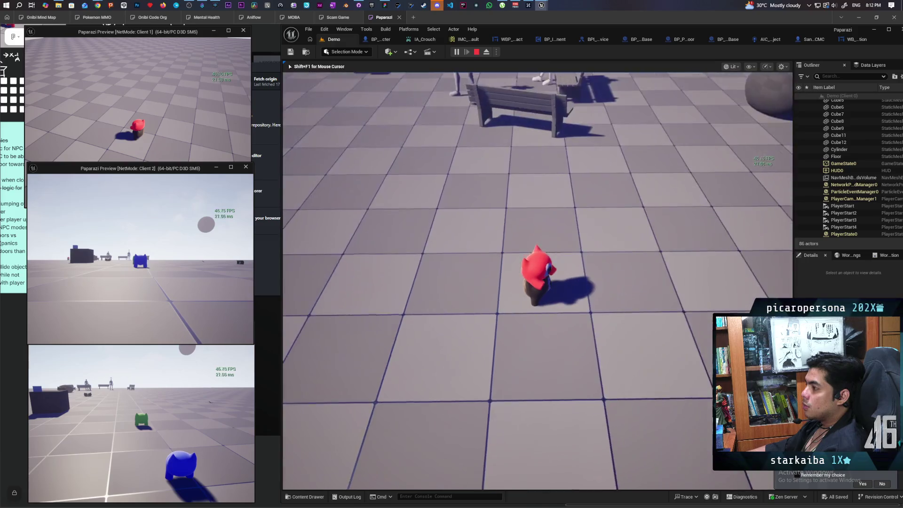
pyautogui.press('a')
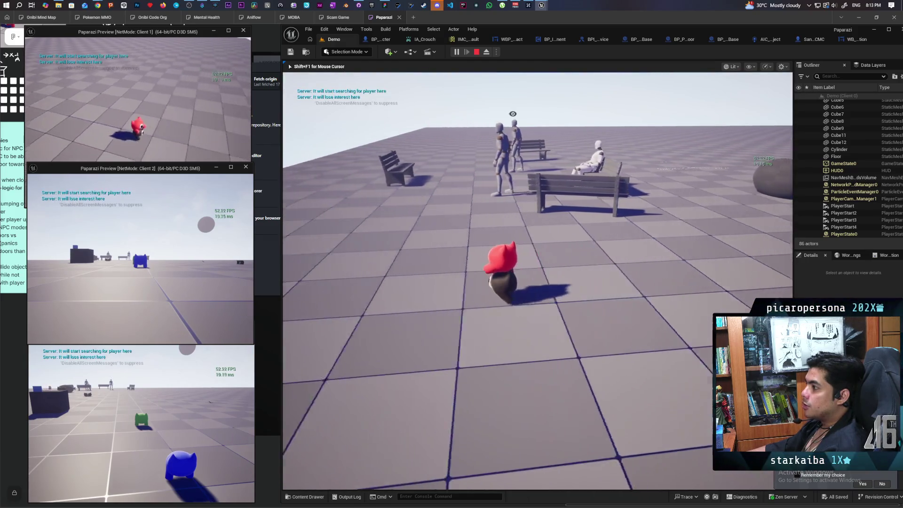
pyautogui.press('d')
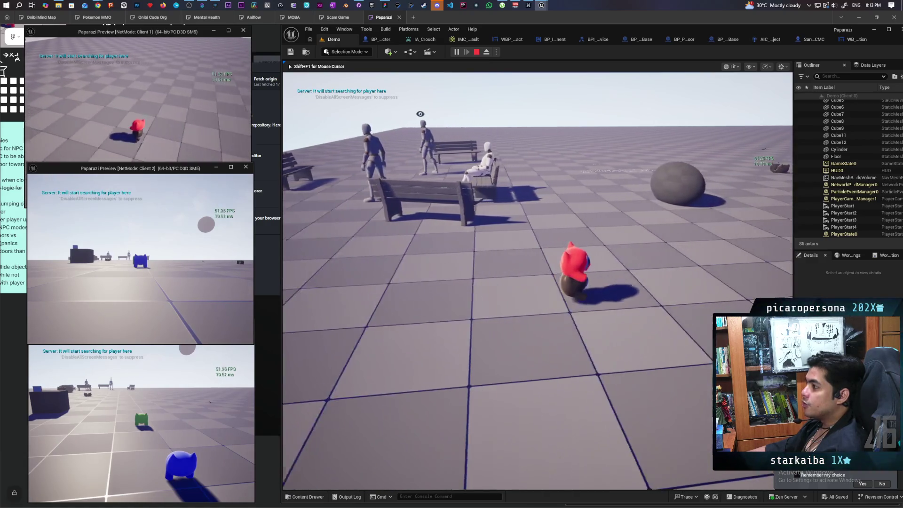
pyautogui.press('d')
pyautogui.press('d')
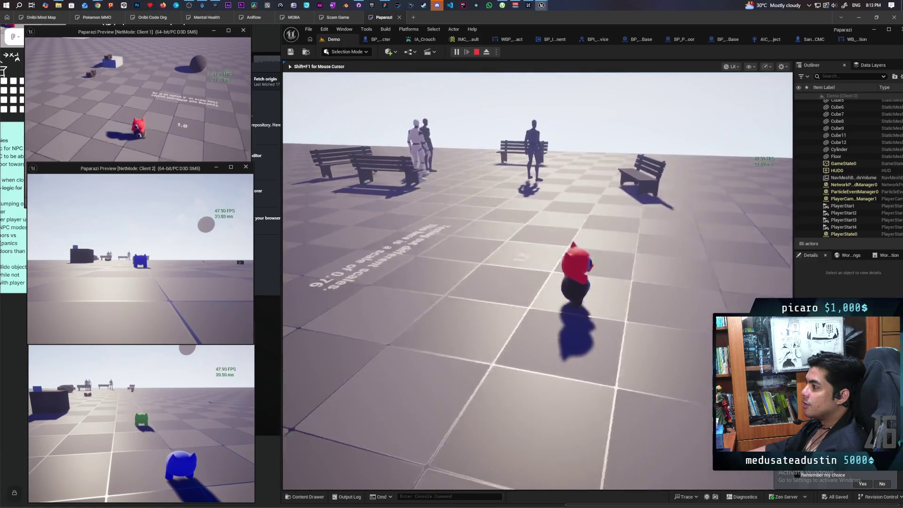
pyautogui.press('a')
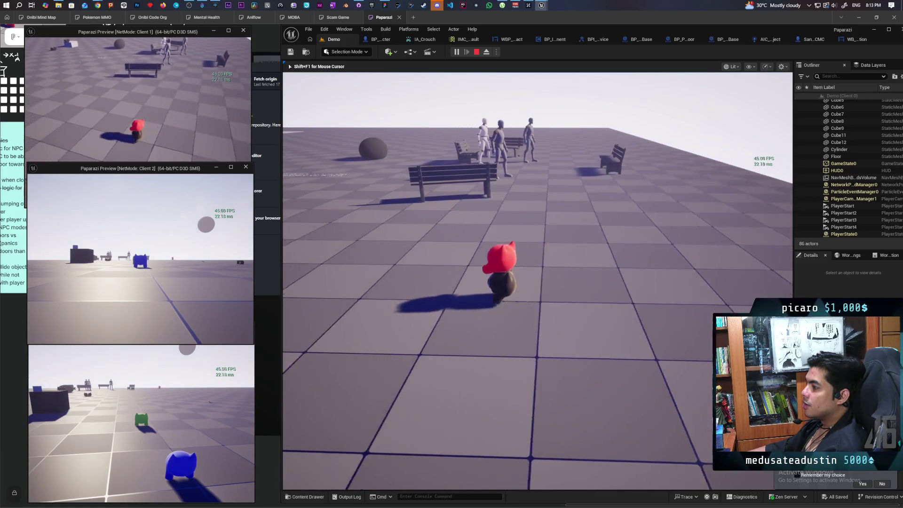
pyautogui.press('a')
pyautogui.press('w')
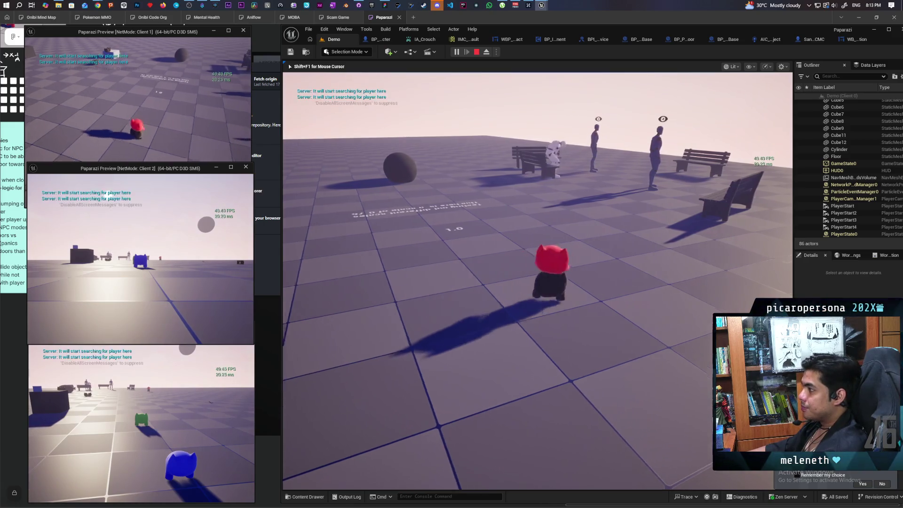
# - Walk the character right across the level and turn it into NPC view
pyautogui.press('s')
pyautogui.press('w')
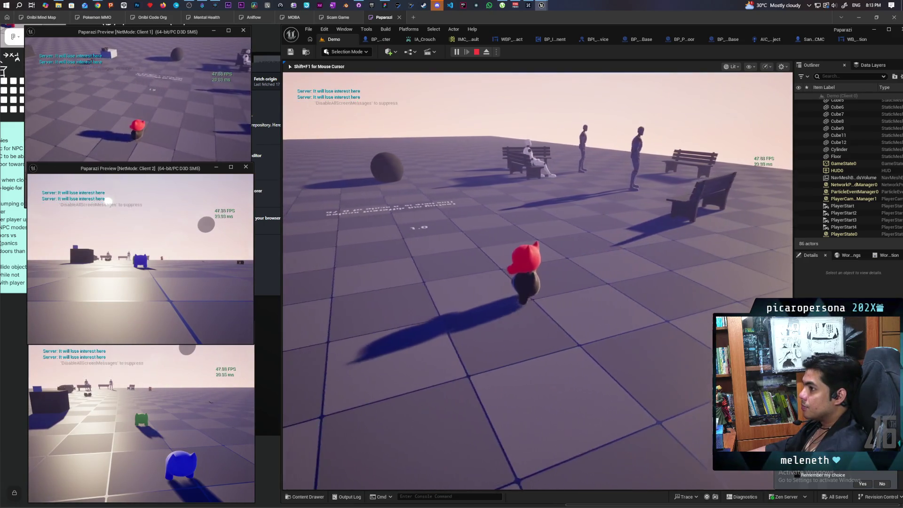
pyautogui.press('d')
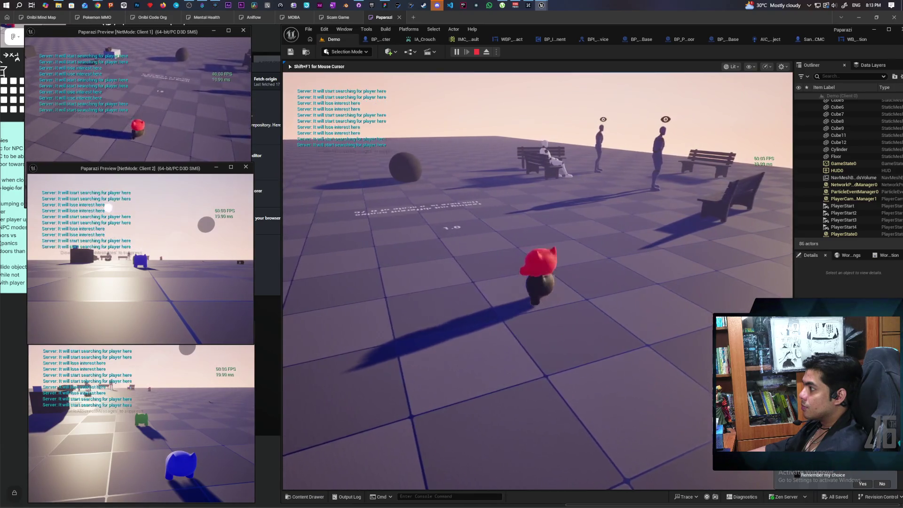
pyautogui.press('d')
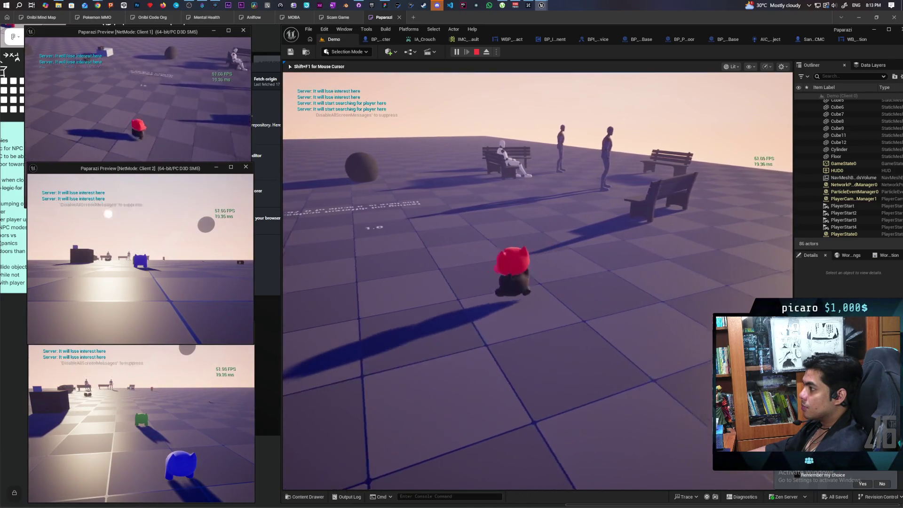
pyautogui.press('d')
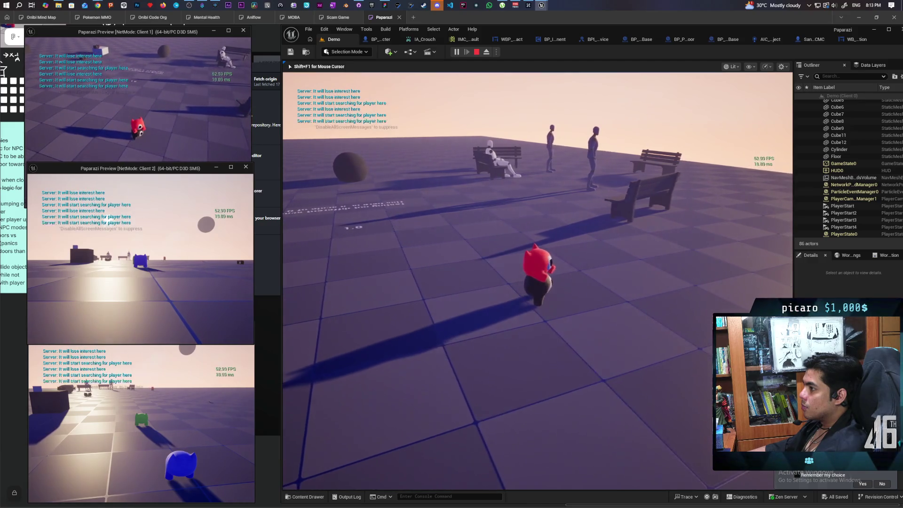
pyautogui.press('a')
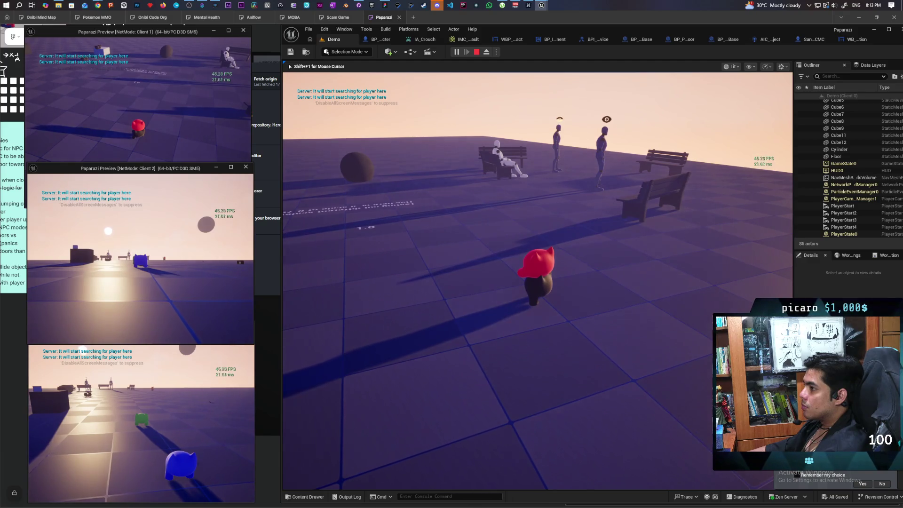
pyautogui.press('a')
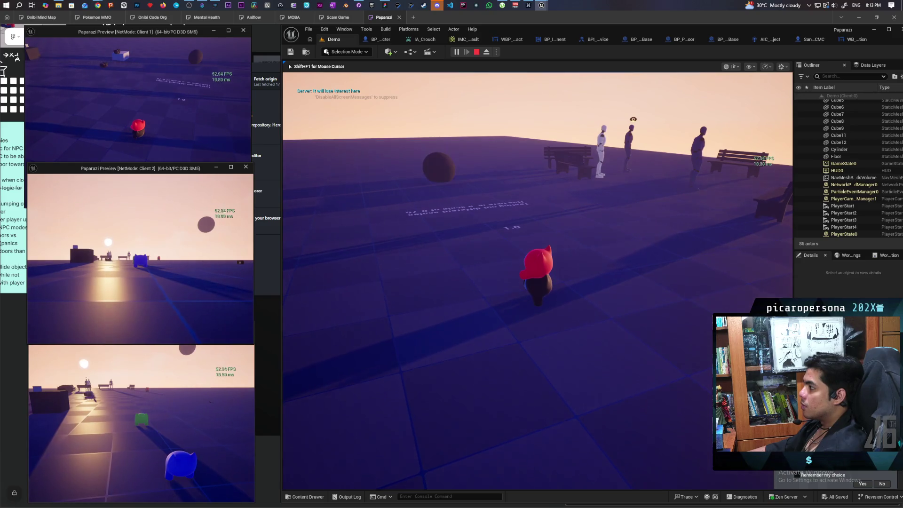
# - Approach the NPCs until one chases, then stop the play session with Esc
pyautogui.press('w')
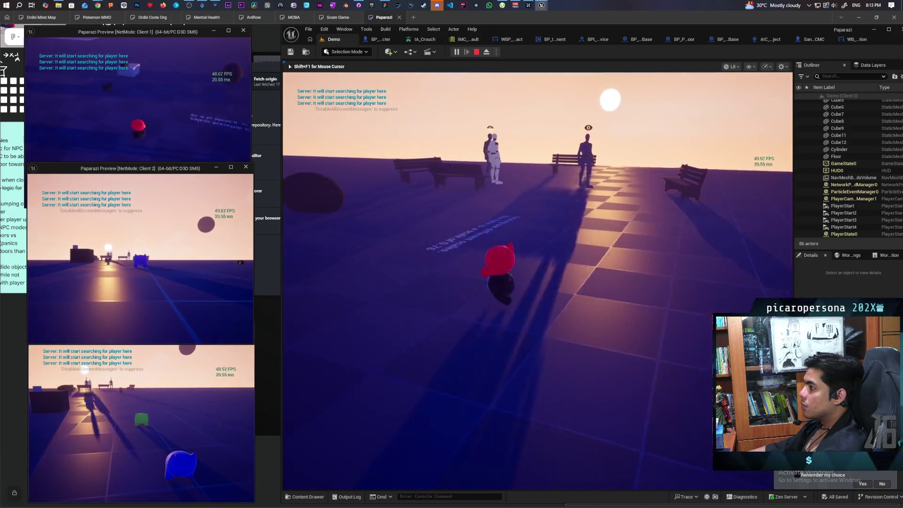
pyautogui.press('s')
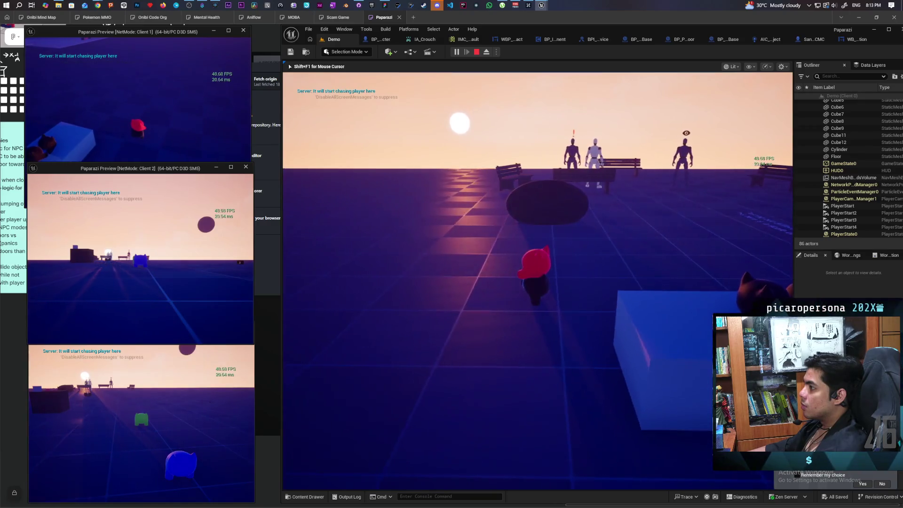
pyautogui.press('w')
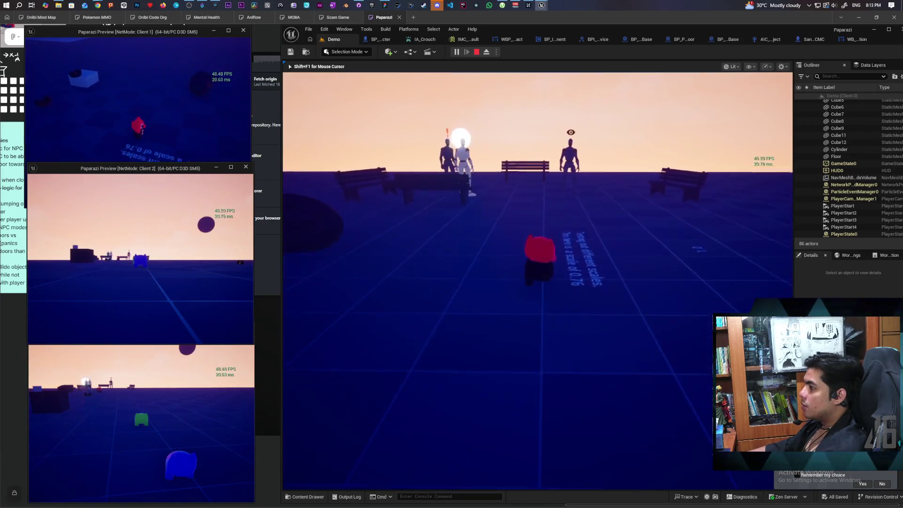
pyautogui.press('w')
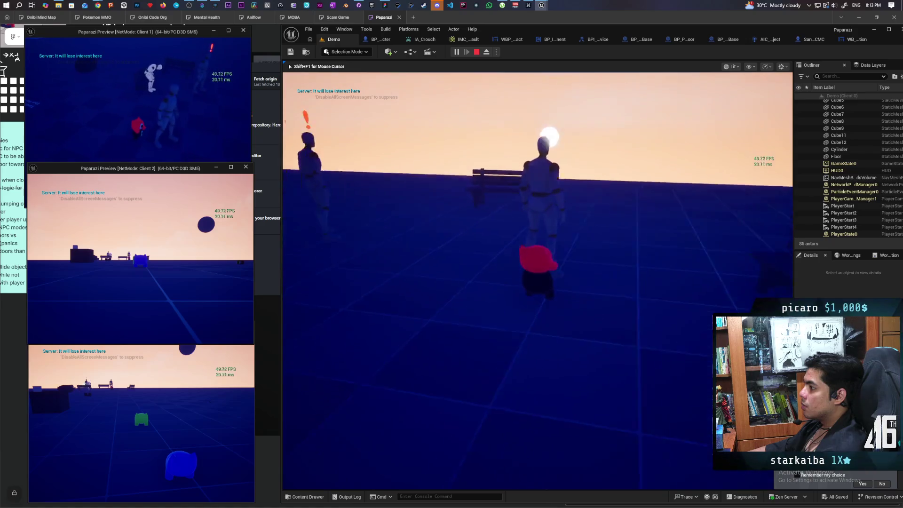
pyautogui.press('a')
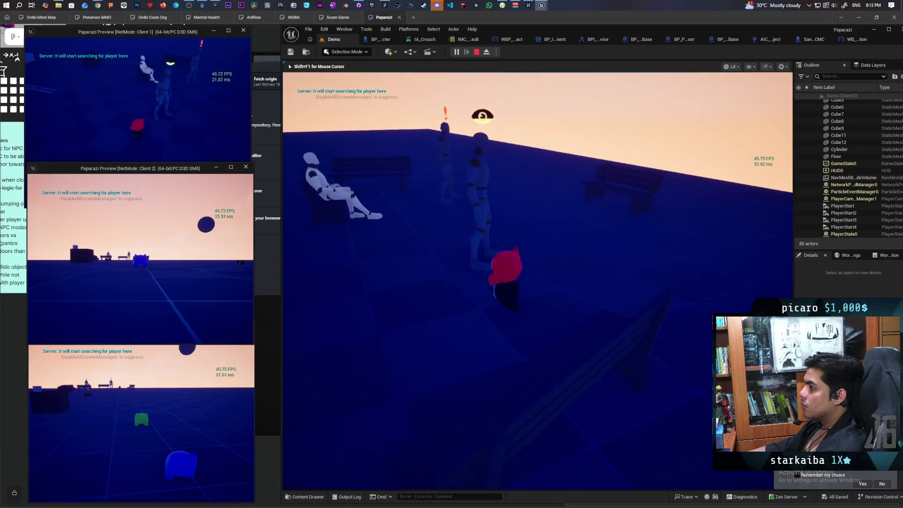
pyautogui.press('s')
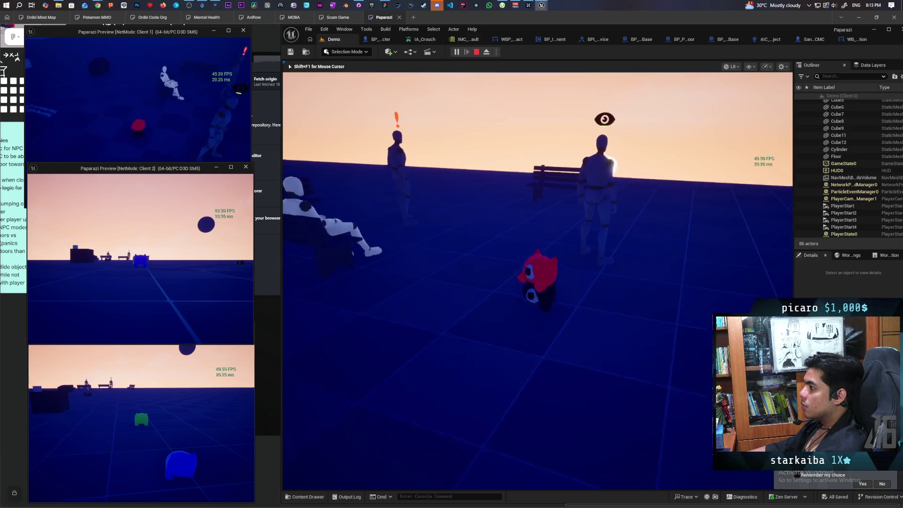
pyautogui.press('Escape')
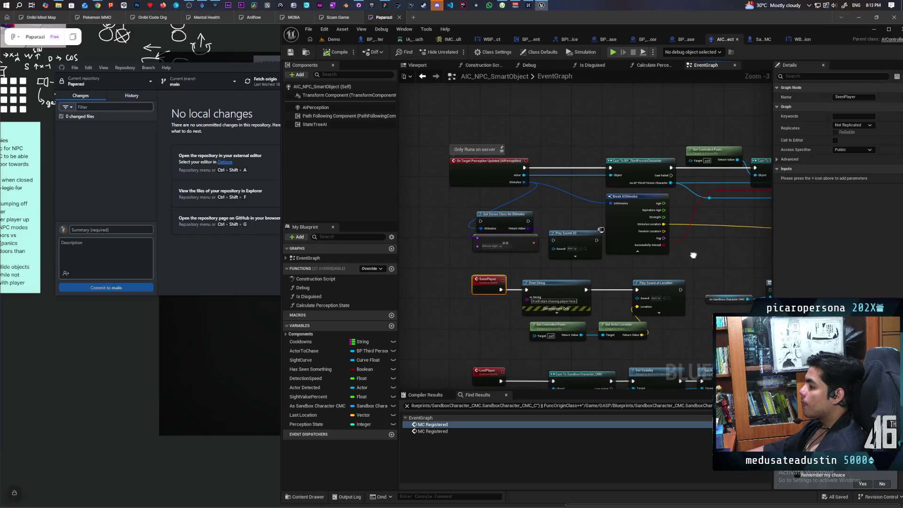
pyautogui.scroll(2, 520, 256)
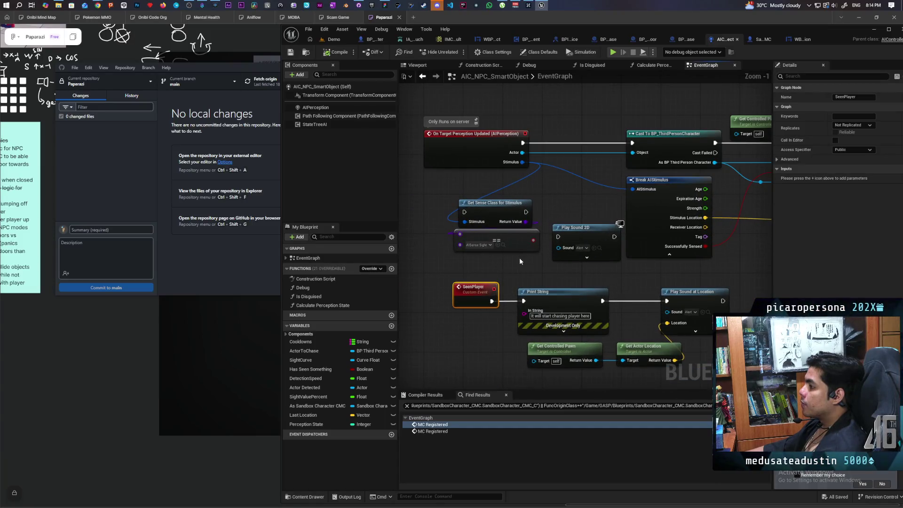
pyautogui.scroll(1, 519, 258)
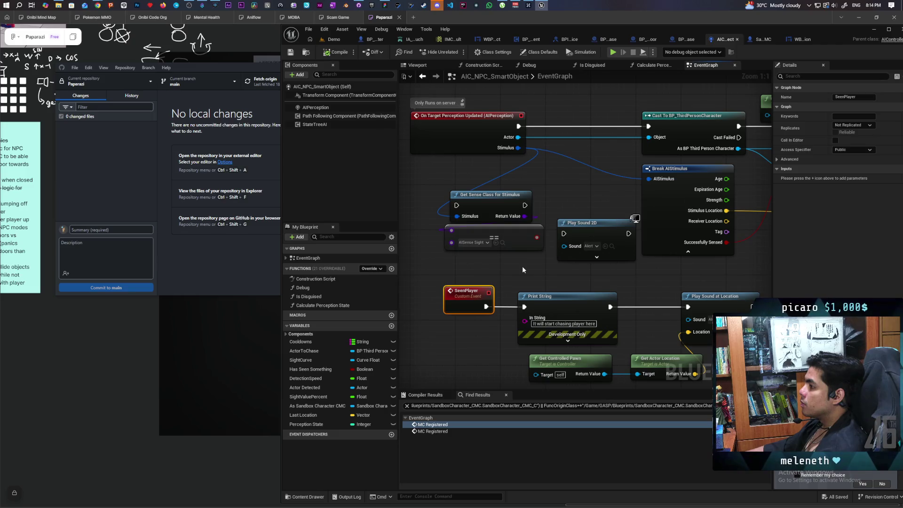
pyautogui.moveTo(522, 266)
pyautogui.mouseDown()
pyautogui.moveTo(470, 282)
pyautogui.moveTo(502, 264)
pyautogui.mouseUp()
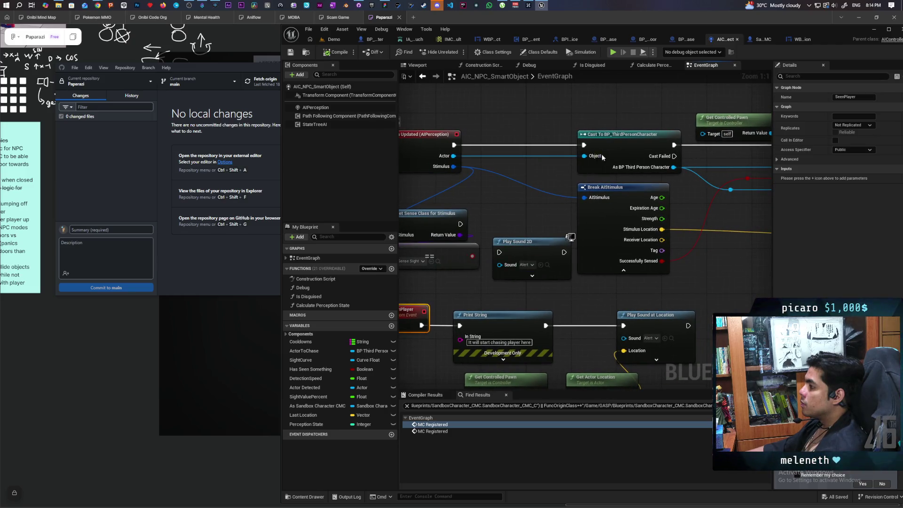
pyautogui.click(623, 148)
pyautogui.moveTo(647, 266); pyautogui.dragTo(529, 273)
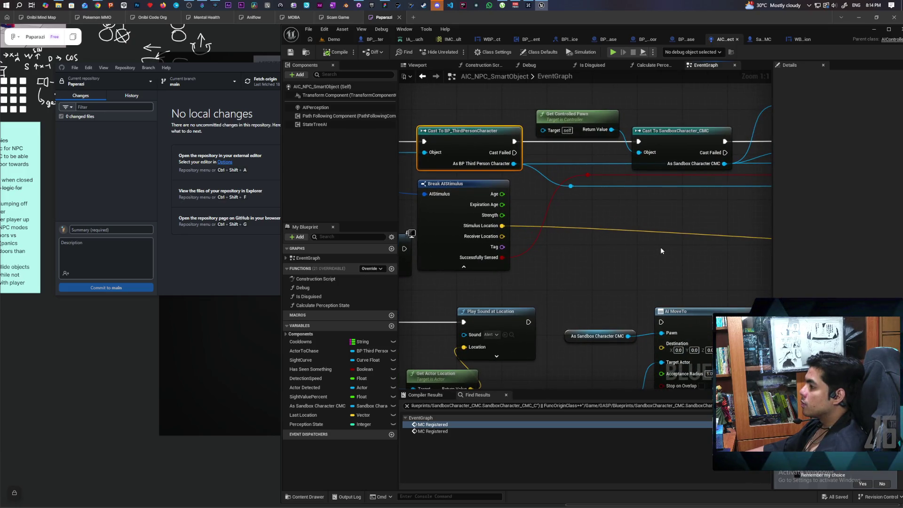
pyautogui.scroll(-1, 660, 247)
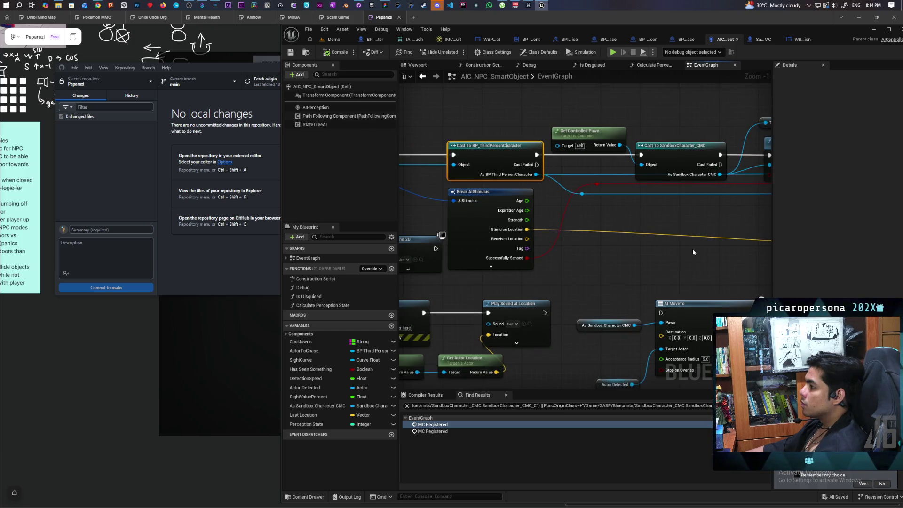
pyautogui.moveTo(692, 248); pyautogui.dragTo(429, 249)
pyautogui.moveTo(583, 264); pyautogui.dragTo(425, 258)
pyautogui.moveTo(556, 278); pyautogui.dragTo(413, 249)
pyautogui.moveTo(541, 244)
pyautogui.mouseDown()
pyautogui.moveTo(672, 243)
pyautogui.moveTo(409, 196)
pyautogui.moveTo(603, 233)
pyautogui.mouseUp()
pyautogui.moveTo(669, 232)
pyautogui.mouseDown()
pyautogui.moveTo(555, 203)
pyautogui.moveTo(470, 225)
pyautogui.moveTo(582, 244)
pyautogui.moveTo(465, 253)
pyautogui.mouseUp()
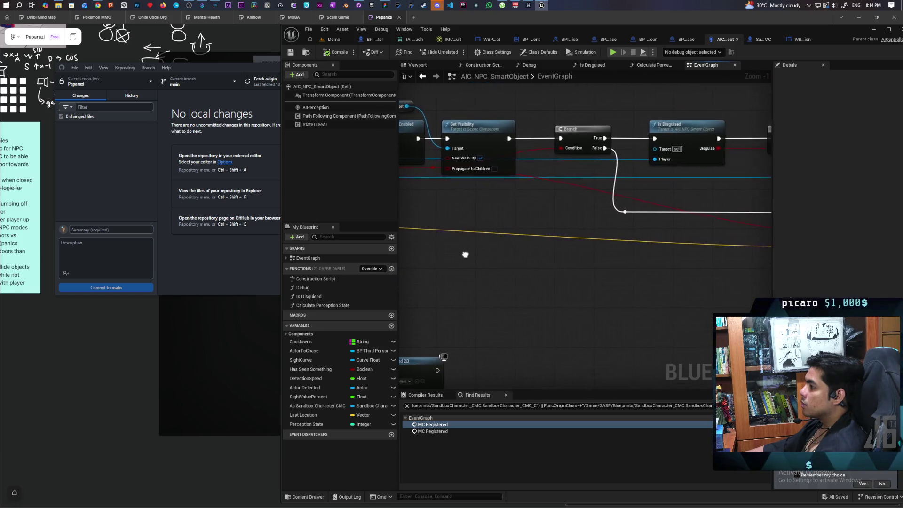
pyautogui.moveTo(637, 187)
pyautogui.mouseDown()
pyautogui.moveTo(472, 185)
pyautogui.moveTo(488, 182)
pyautogui.mouseUp()
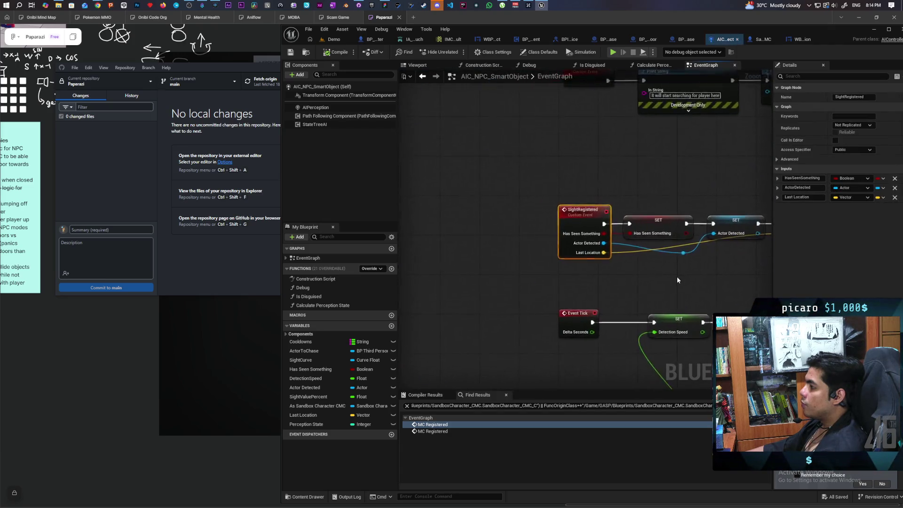
pyautogui.moveTo(623, 248)
pyautogui.mouseDown()
pyautogui.moveTo(471, 237)
pyautogui.moveTo(584, 232)
pyautogui.mouseUp()
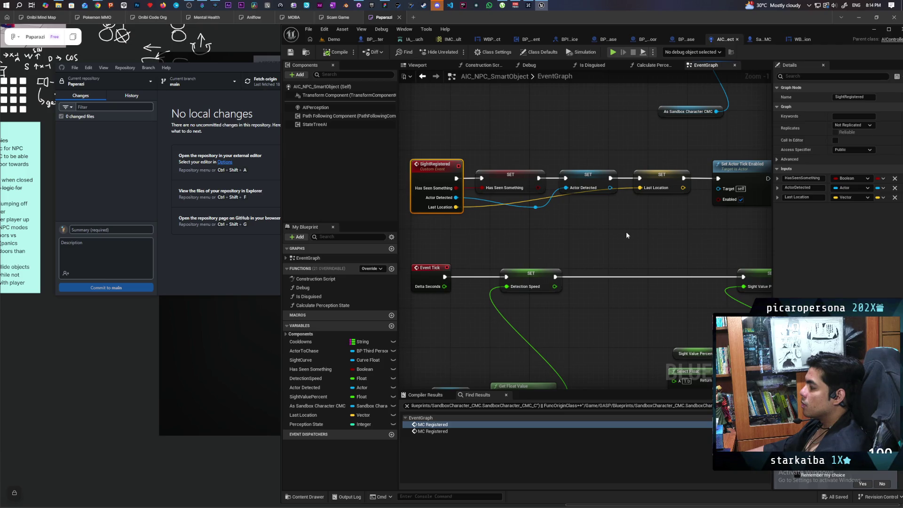
pyautogui.scroll(-3, 626, 235)
pyautogui.scroll(2, 626, 235)
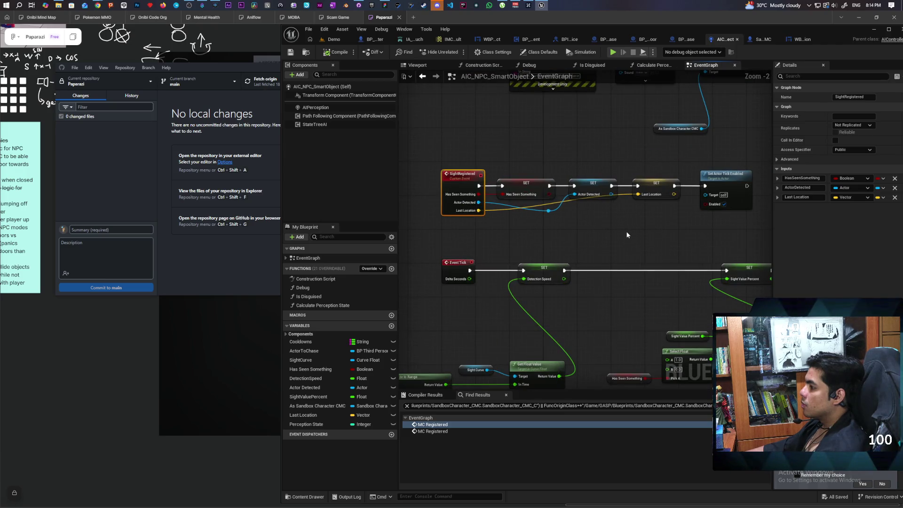
pyautogui.scroll(-3, 620, 233)
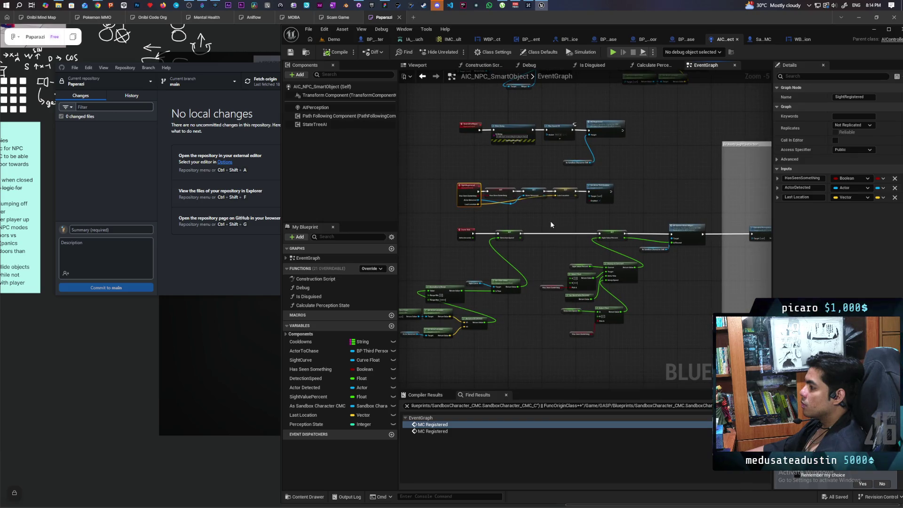
pyautogui.scroll(1, 547, 230)
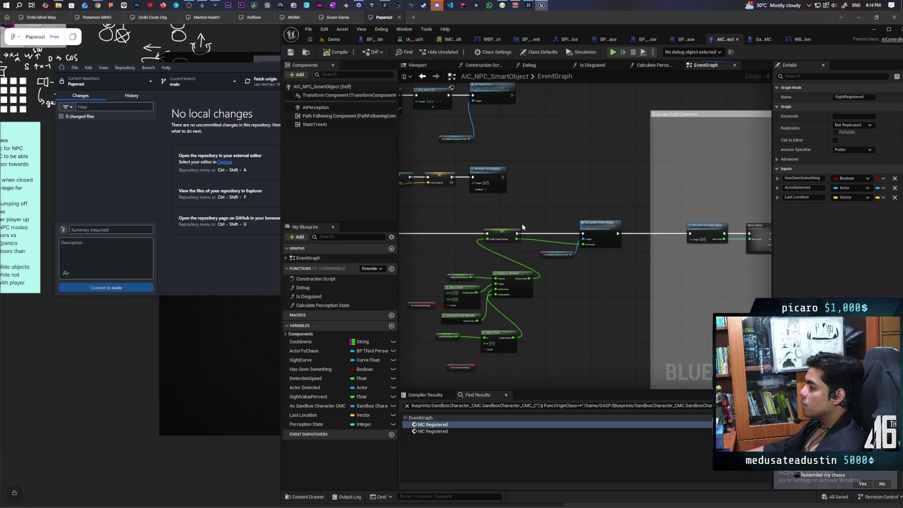
pyautogui.moveTo(523, 227)
pyautogui.mouseDown()
pyautogui.moveTo(515, 222)
pyautogui.moveTo(605, 221)
pyautogui.moveTo(423, 208)
pyautogui.moveTo(490, 203)
pyautogui.moveTo(531, 218)
pyautogui.mouseUp()
pyautogui.scroll(3, 610, 235)
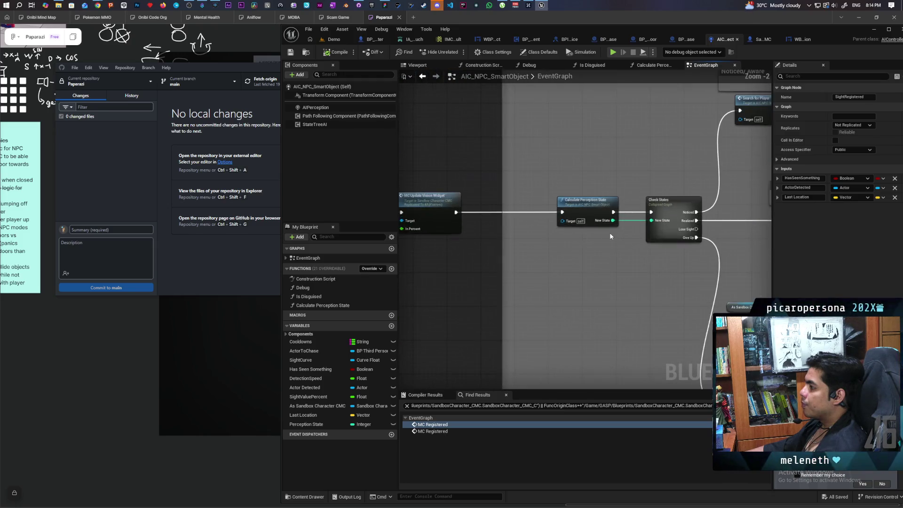
pyautogui.doubleClick(596, 211)
pyautogui.moveTo(513, 250)
pyautogui.mouseDown()
pyautogui.moveTo(625, 268)
pyautogui.moveTo(568, 258)
pyautogui.moveTo(522, 280)
pyautogui.mouseUp()
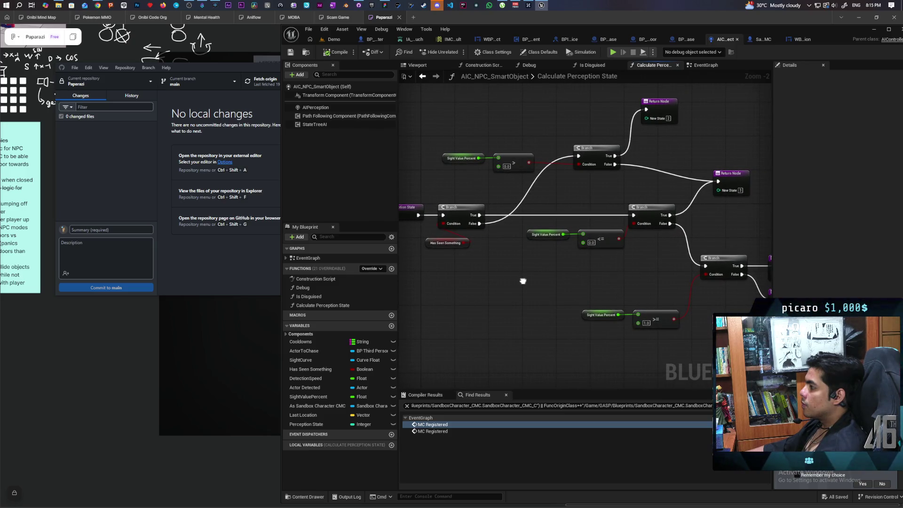
pyautogui.moveTo(523, 281); pyautogui.dragTo(521, 280)
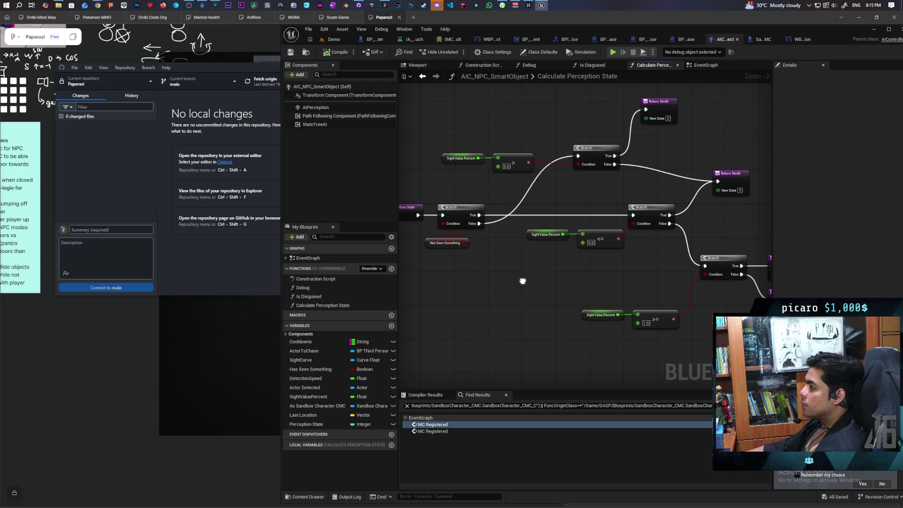
pyautogui.click(422, 76)
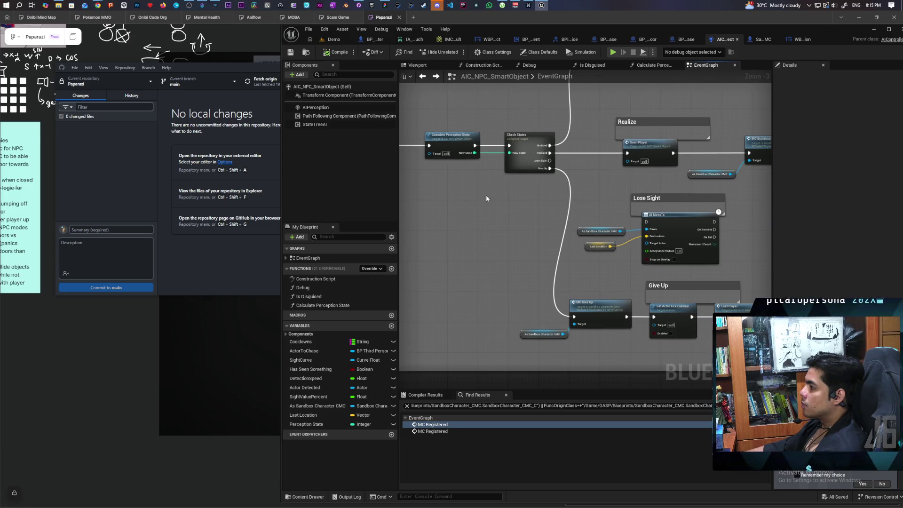
pyautogui.moveTo(479, 206)
pyautogui.mouseDown()
pyautogui.moveTo(490, 226)
pyautogui.moveTo(478, 203)
pyautogui.mouseUp()
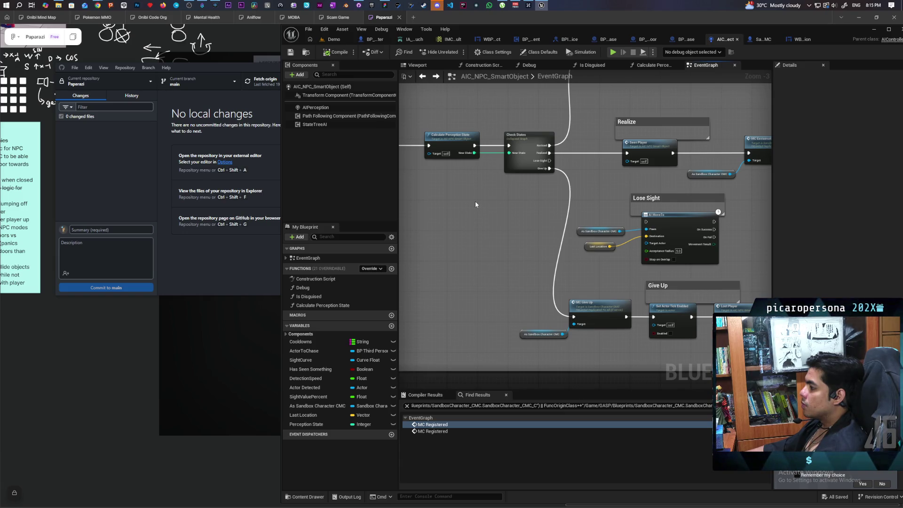
pyautogui.doubleClick(455, 152)
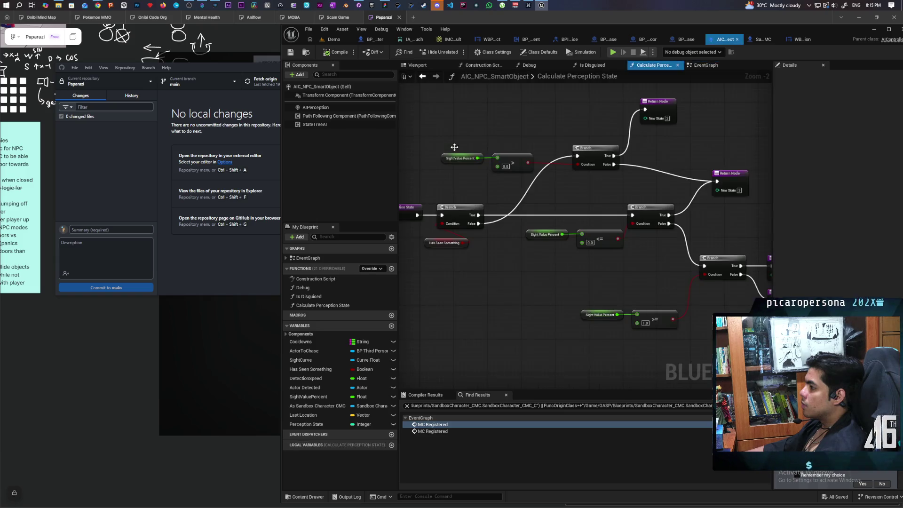
pyautogui.click(437, 76)
pyautogui.doubleClick(528, 199)
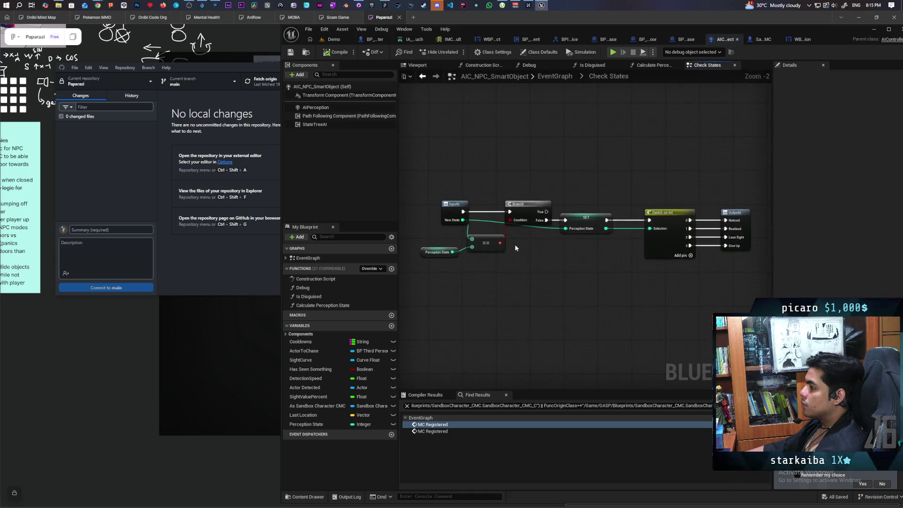
pyautogui.scroll(1, 517, 249)
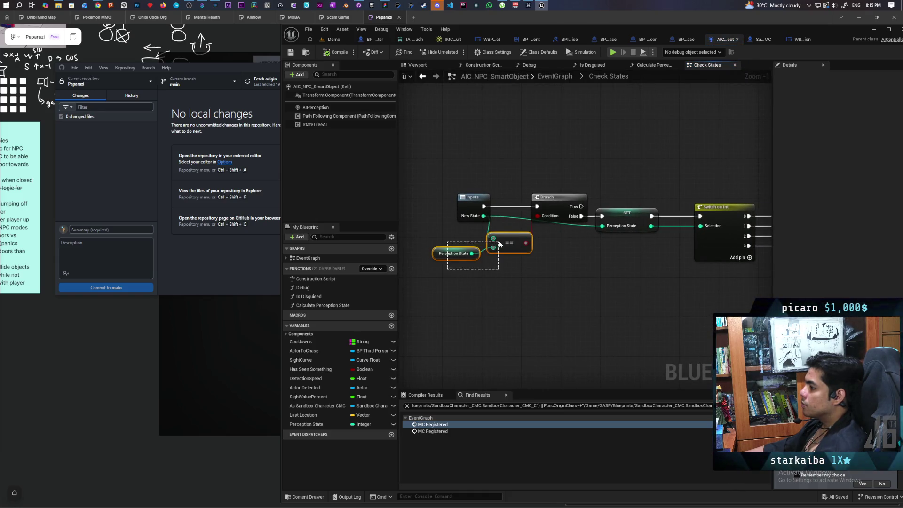
pyautogui.moveTo(641, 250); pyautogui.dragTo(613, 220)
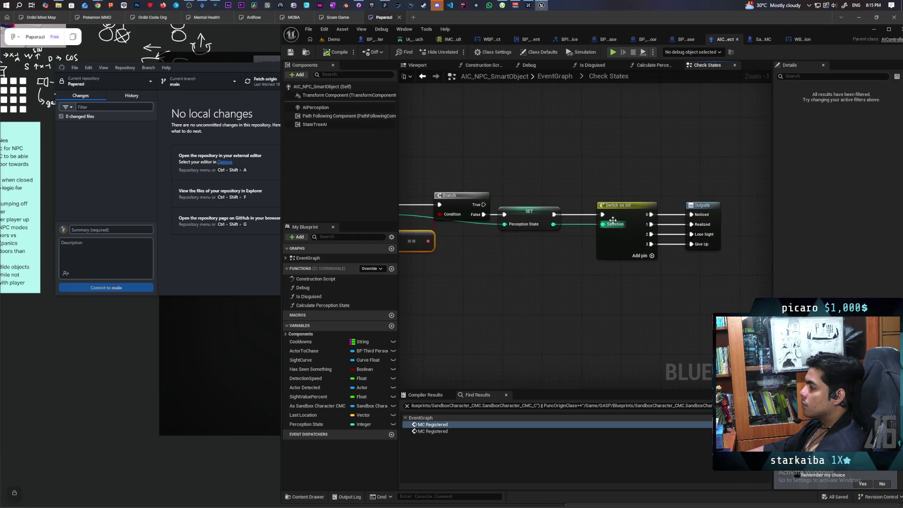
pyautogui.click(423, 77)
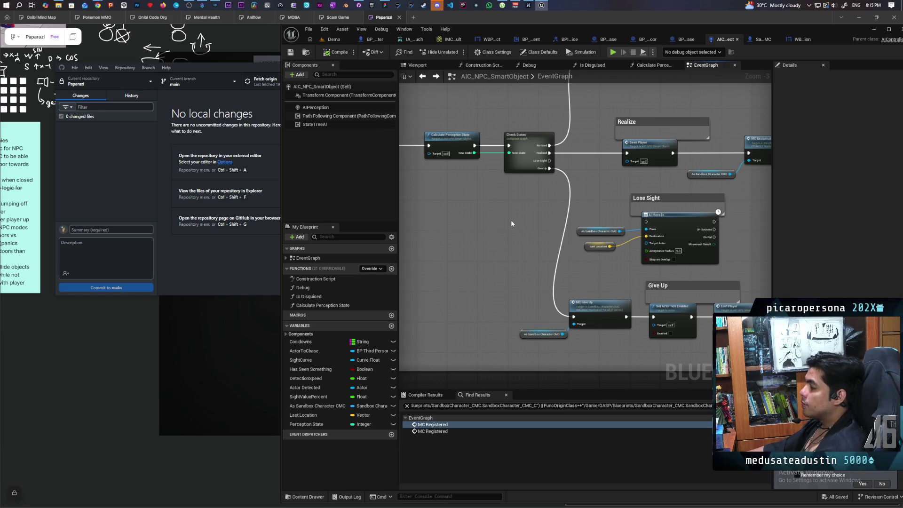
# - Start a Demo play session and walk the cat character past the box toward the NPCs
pyautogui.click(333, 39)
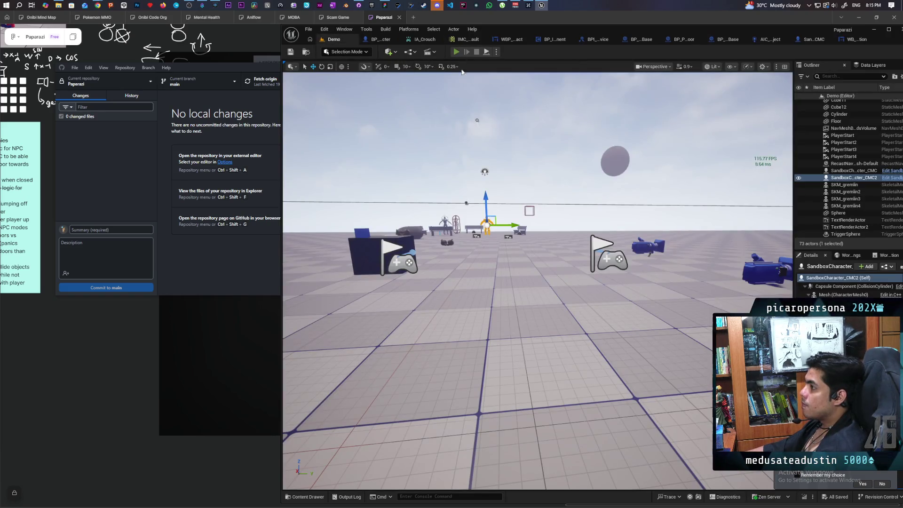
pyautogui.click(455, 52)
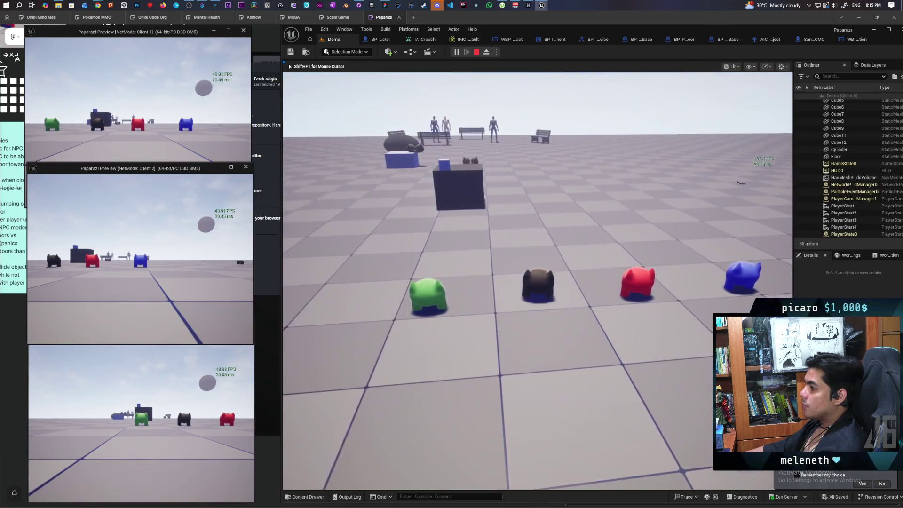
pyautogui.press('w')
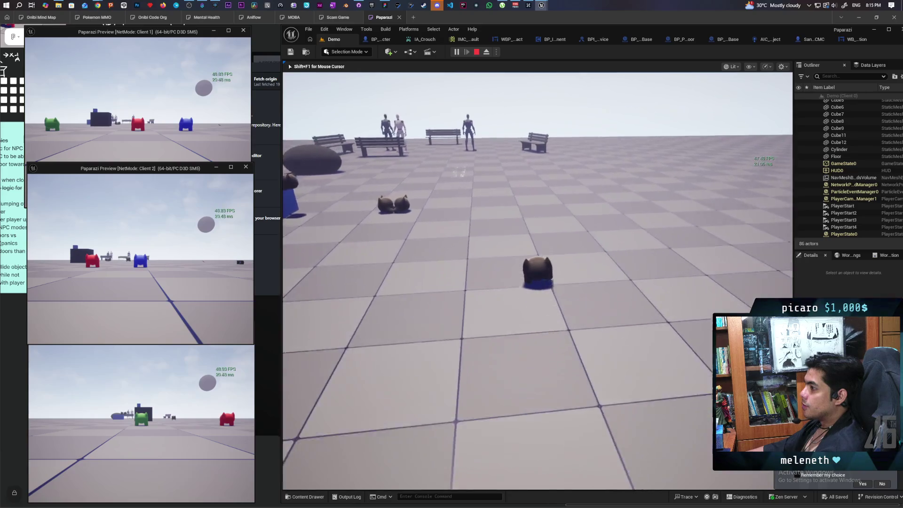
pyautogui.press('w')
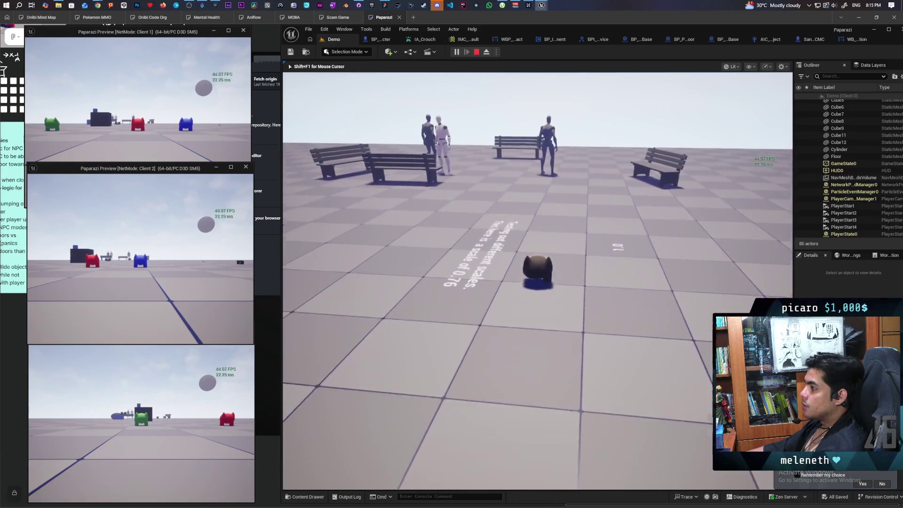
pyautogui.press('w')
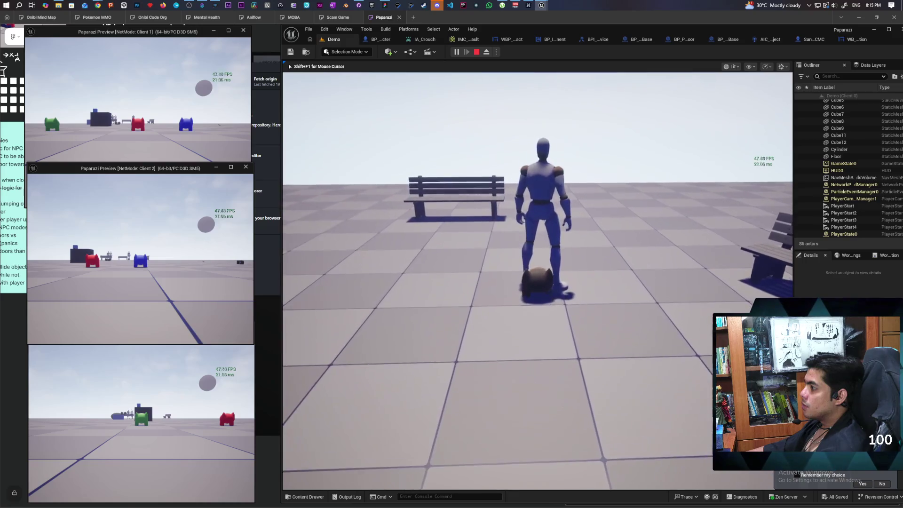
pyautogui.press('w')
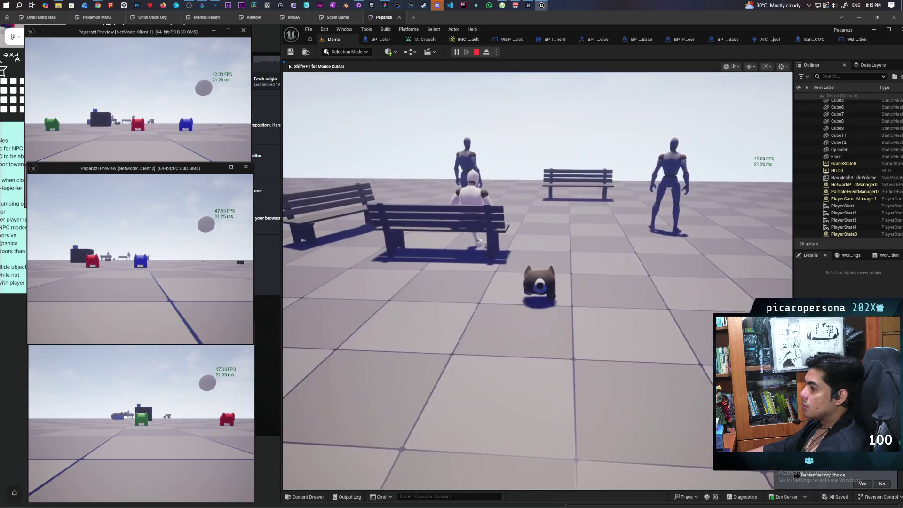
# - Move the cat closer to the NPCs by the bench, then stop the session
pyautogui.press('w')
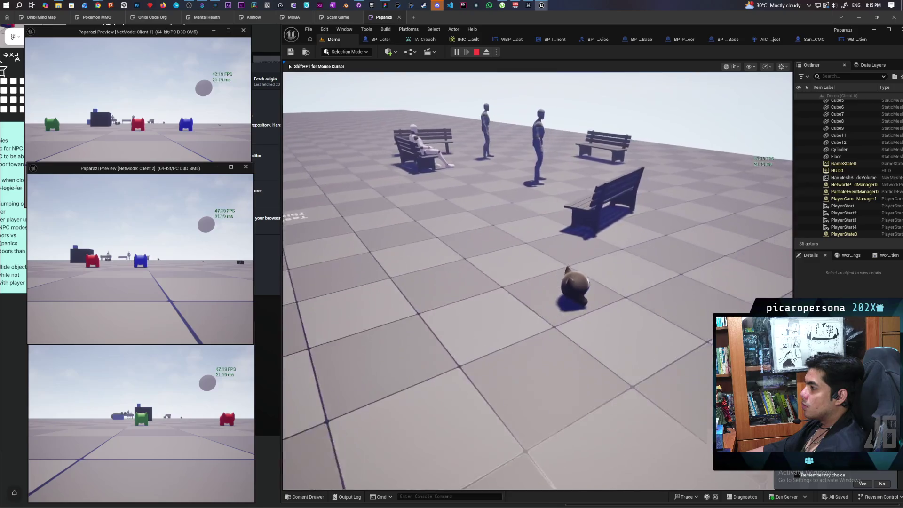
pyautogui.press('w')
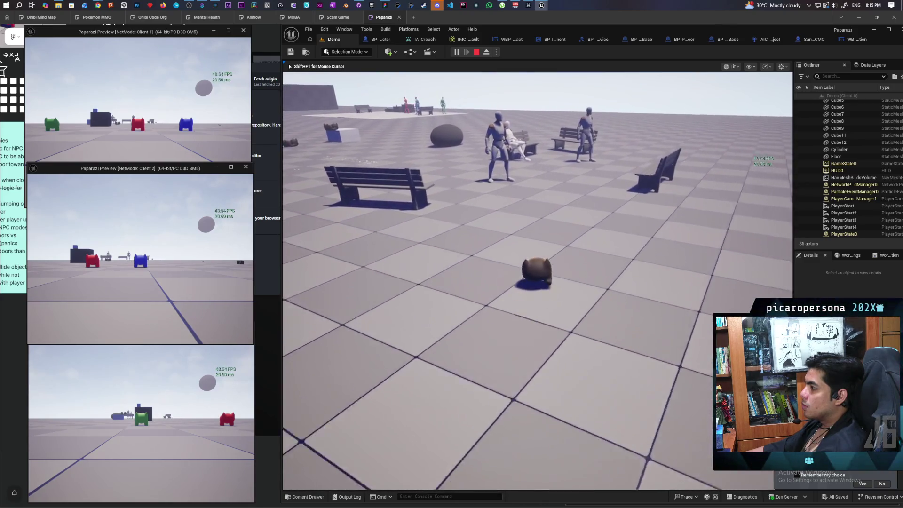
pyautogui.press('w')
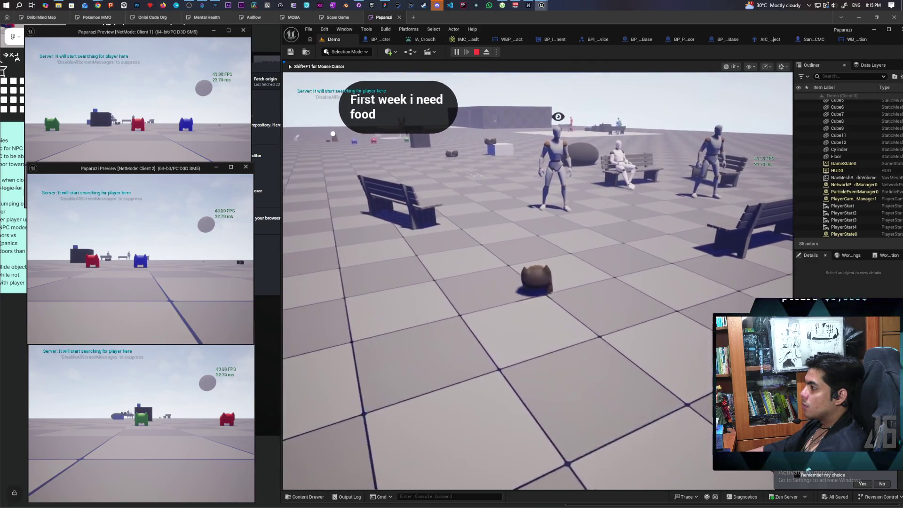
pyautogui.press('w')
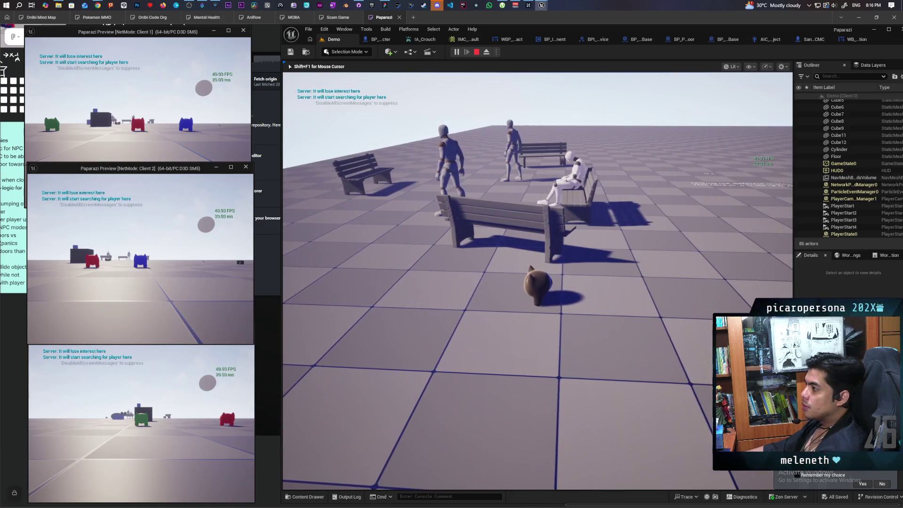
pyautogui.press('Escape')
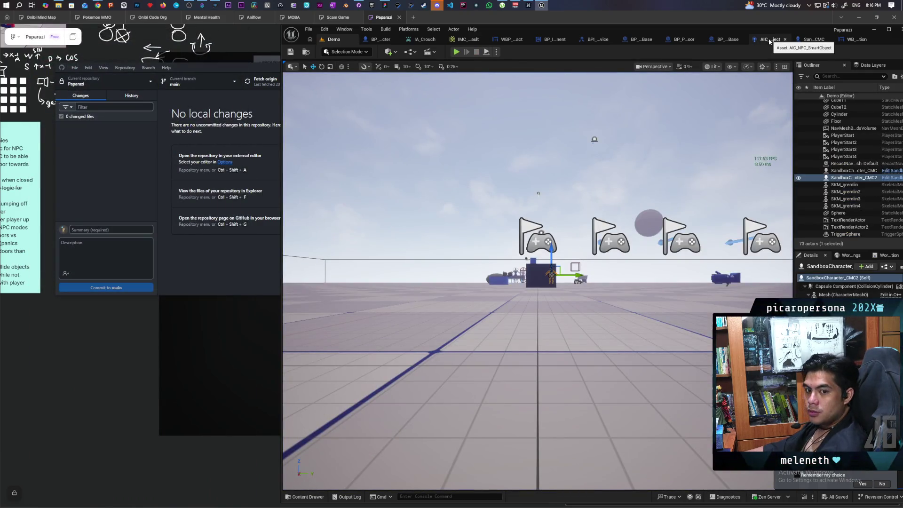
# - Select the Actor Detected variable in AIC_NPC_SmartObject and trace its links into the Sight Registered calls
pyautogui.click(769, 42)
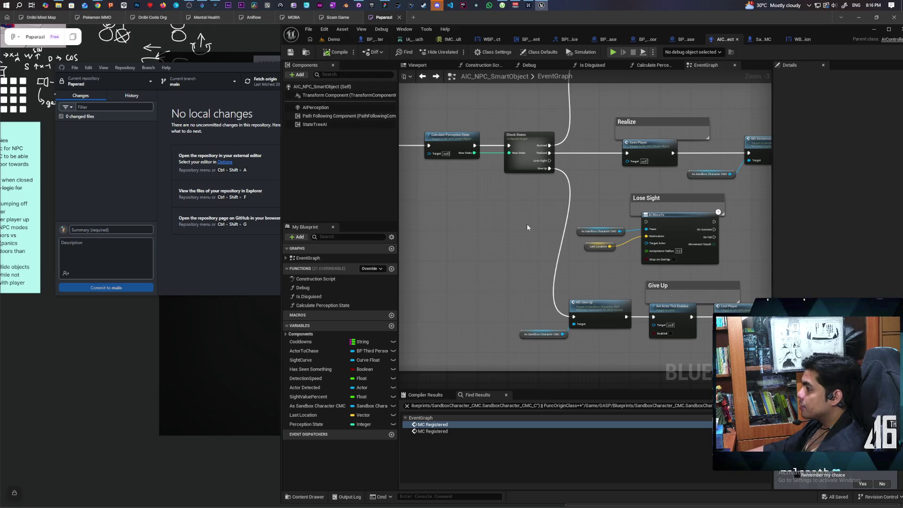
pyautogui.scroll(-5, 527, 224)
pyautogui.scroll(5, 537, 268)
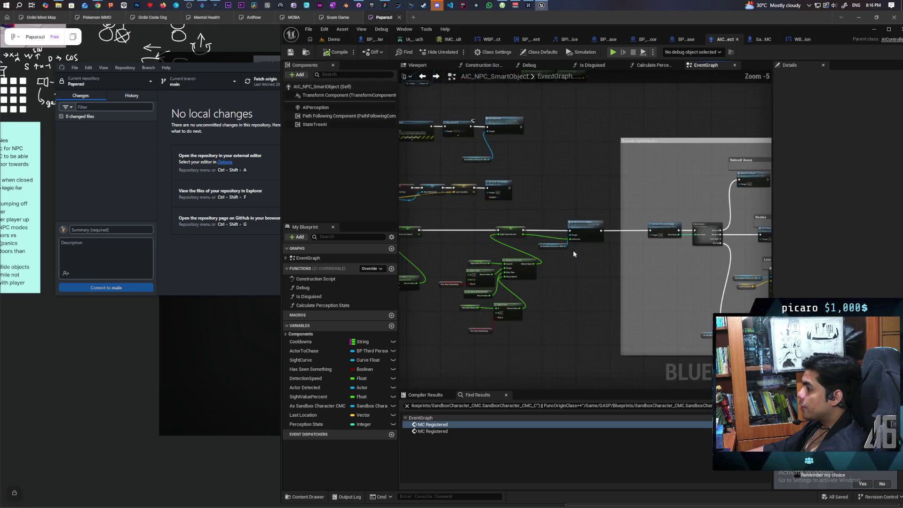
pyautogui.moveTo(578, 262); pyautogui.dragTo(668, 252)
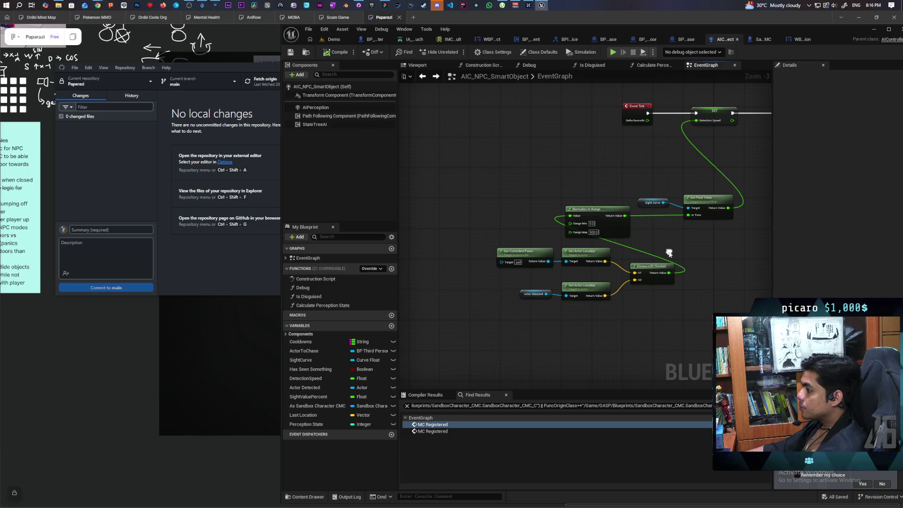
pyautogui.click(533, 294)
pyautogui.scroll(-1, 543, 279)
pyautogui.moveTo(543, 278); pyautogui.dragTo(577, 298)
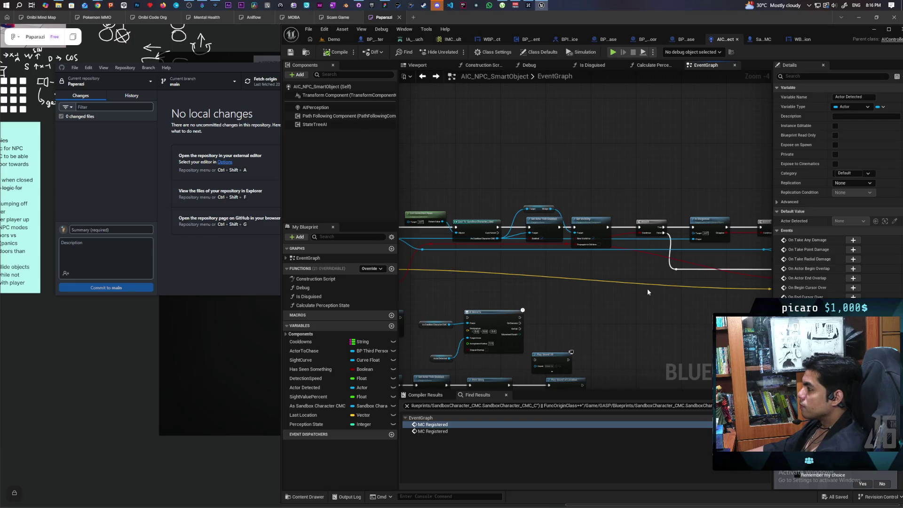
pyautogui.moveTo(647, 289)
pyautogui.mouseDown()
pyautogui.moveTo(649, 302)
pyautogui.moveTo(614, 273)
pyautogui.moveTo(647, 284)
pyautogui.moveTo(513, 278)
pyautogui.moveTo(728, 247)
pyautogui.moveTo(455, 242)
pyautogui.mouseUp()
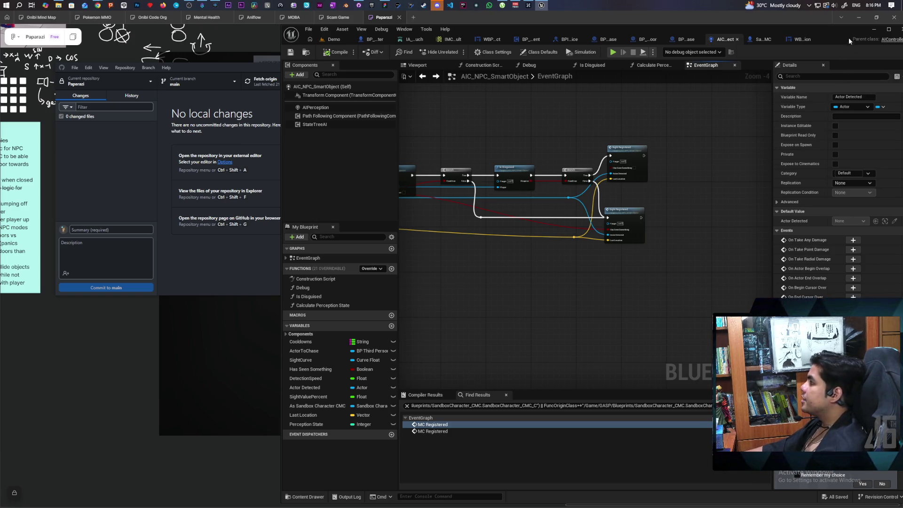
pyautogui.doubleClick(834, 29)
# - Jump from the Sight Registered call to the SightRegistered custom event
pyautogui.scroll(-2, 468, 242)
pyautogui.scroll(3, 507, 255)
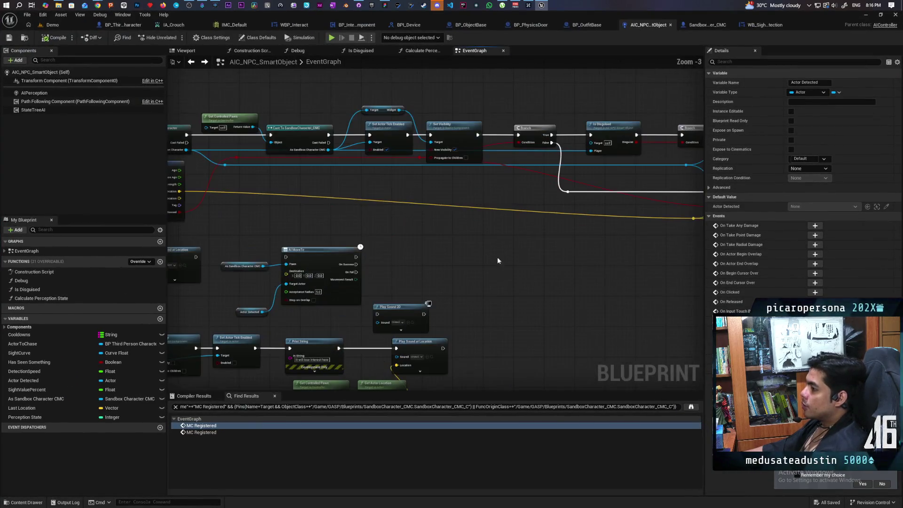
pyautogui.moveTo(497, 258); pyautogui.dragTo(372, 310)
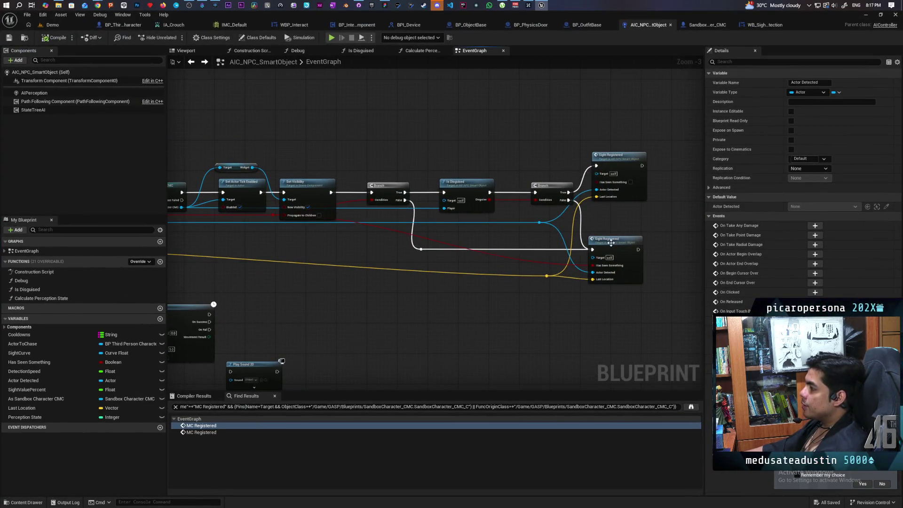
pyautogui.doubleClick(610, 242)
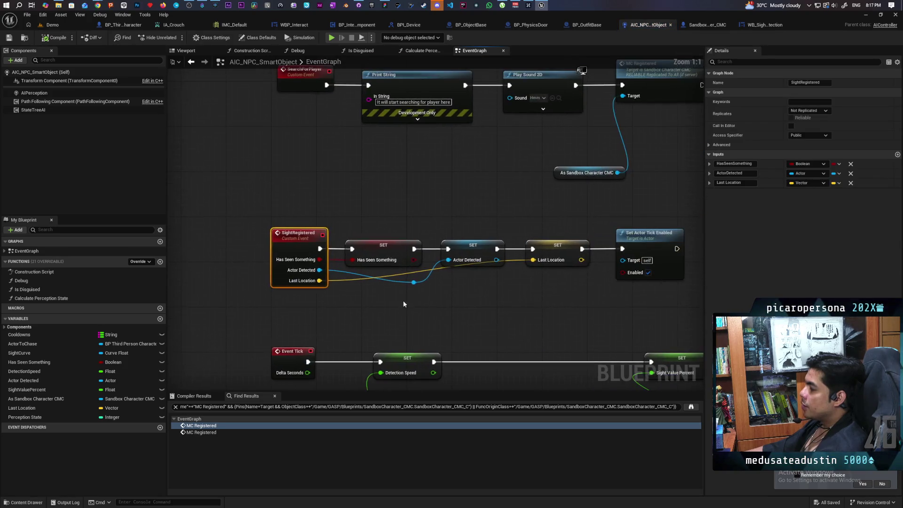
pyautogui.moveTo(453, 207)
pyautogui.mouseDown()
pyautogui.moveTo(480, 313)
pyautogui.moveTo(457, 217)
pyautogui.mouseUp()
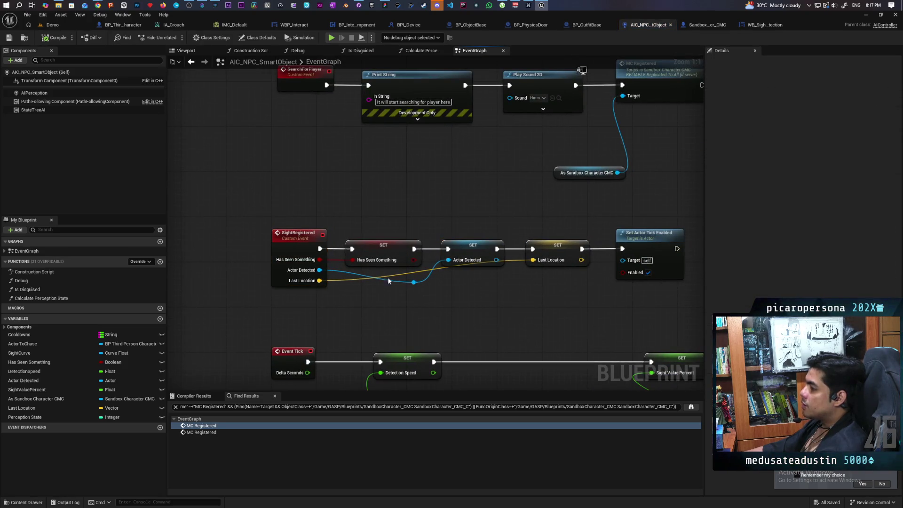
pyautogui.moveTo(399, 306); pyautogui.dragTo(434, 316)
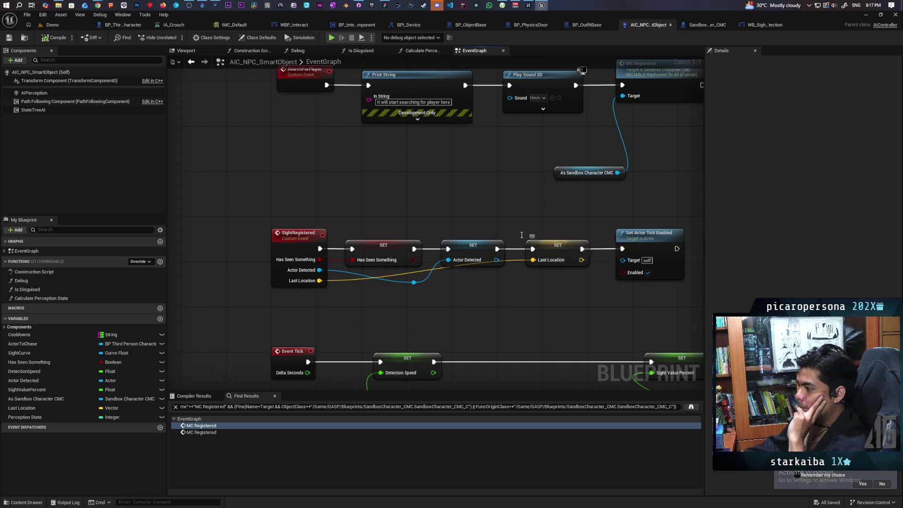
# - Pan through the sight distance calculation, Evaluate Sight Detection and Give Up sections
pyautogui.moveTo(467, 299)
pyautogui.mouseDown()
pyautogui.moveTo(503, 145)
pyautogui.moveTo(540, 117)
pyautogui.moveTo(488, 246)
pyautogui.moveTo(516, 195)
pyautogui.mouseUp()
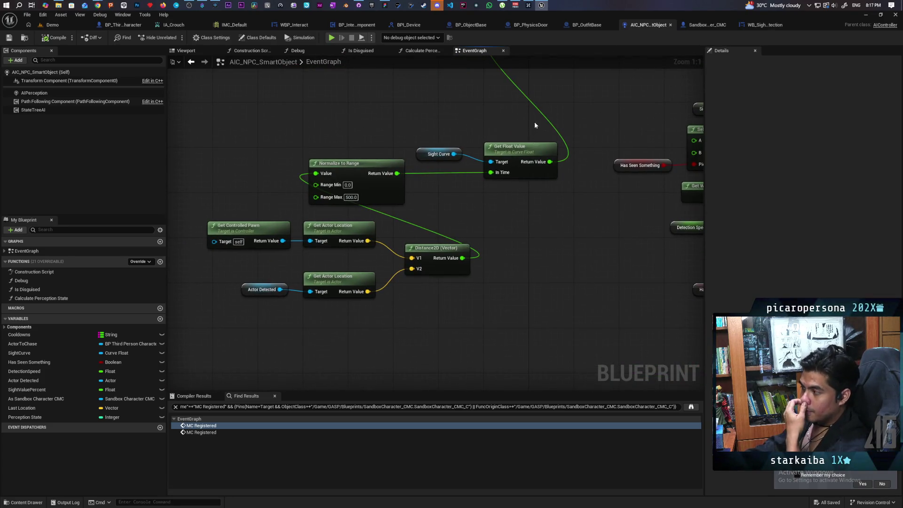
pyautogui.moveTo(535, 121)
pyautogui.mouseDown()
pyautogui.moveTo(479, 290)
pyautogui.moveTo(490, 277)
pyautogui.moveTo(481, 277)
pyautogui.mouseUp()
pyautogui.scroll(-3, 480, 278)
pyautogui.moveTo(541, 289)
pyautogui.mouseDown()
pyautogui.moveTo(516, 265)
pyautogui.moveTo(487, 303)
pyautogui.moveTo(564, 303)
pyautogui.moveTo(589, 247)
pyautogui.mouseUp()
pyautogui.moveTo(413, 231); pyautogui.dragTo(358, 202)
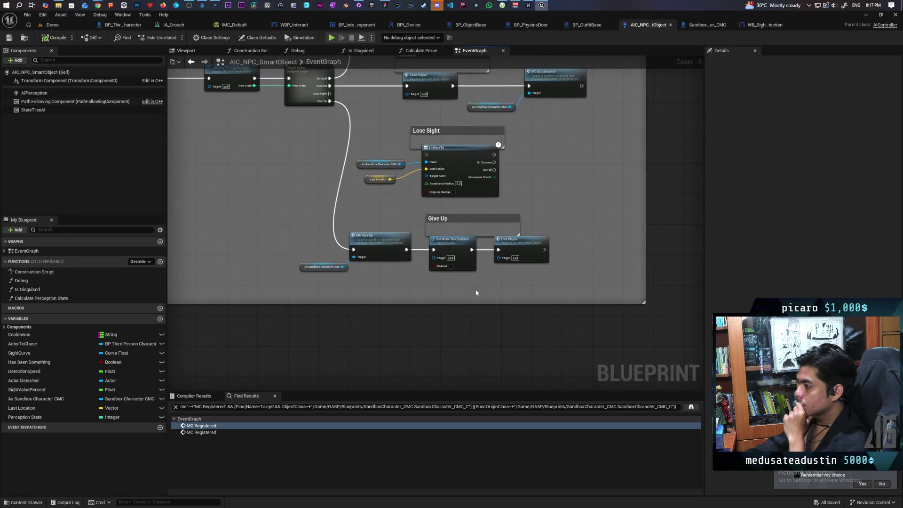
pyautogui.doubleClick(383, 249)
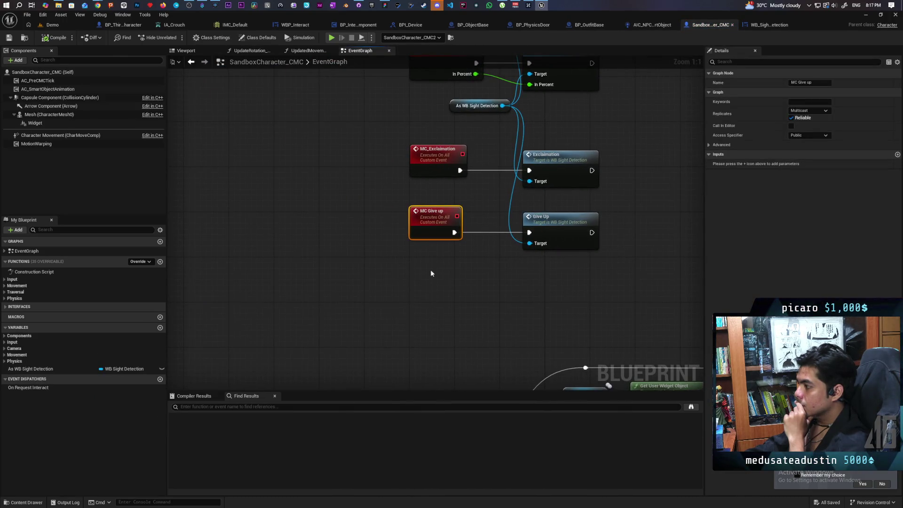
pyautogui.moveTo(431, 270); pyautogui.dragTo(404, 320)
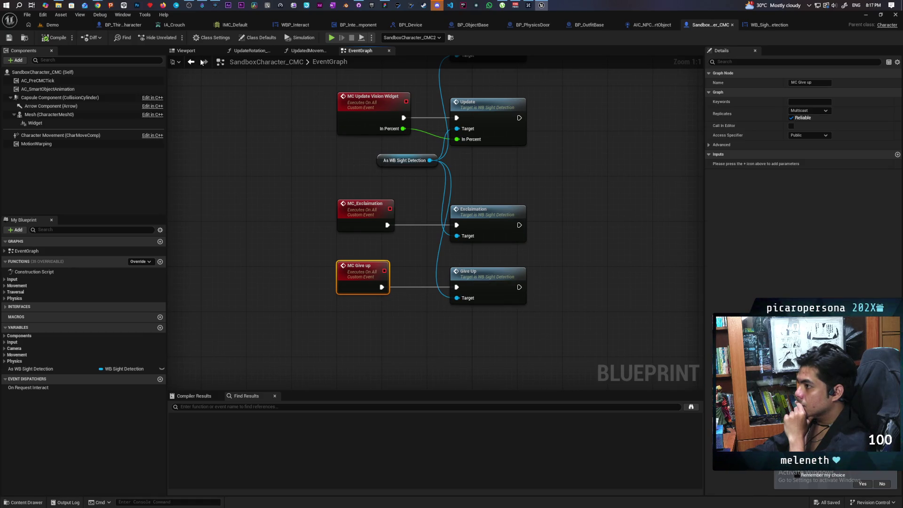
pyautogui.scroll(-6, 475, 158)
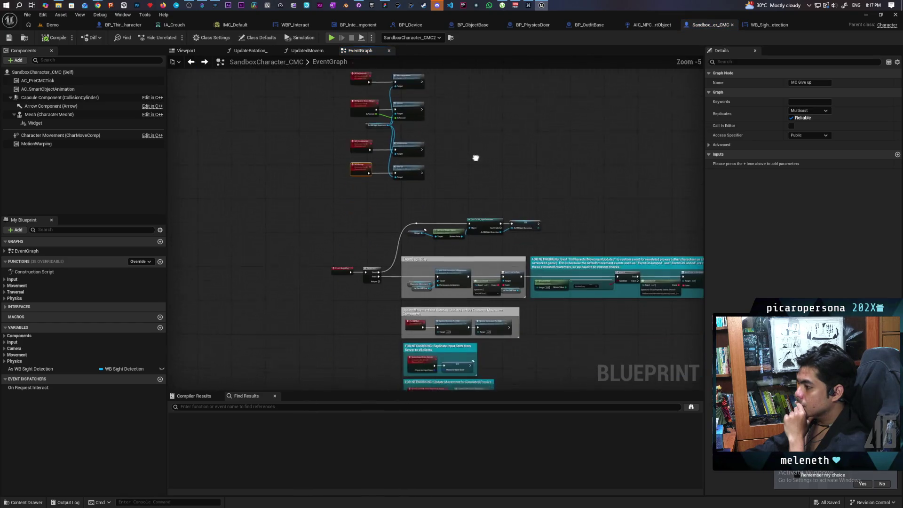
pyautogui.moveTo(475, 158); pyautogui.dragTo(473, 161)
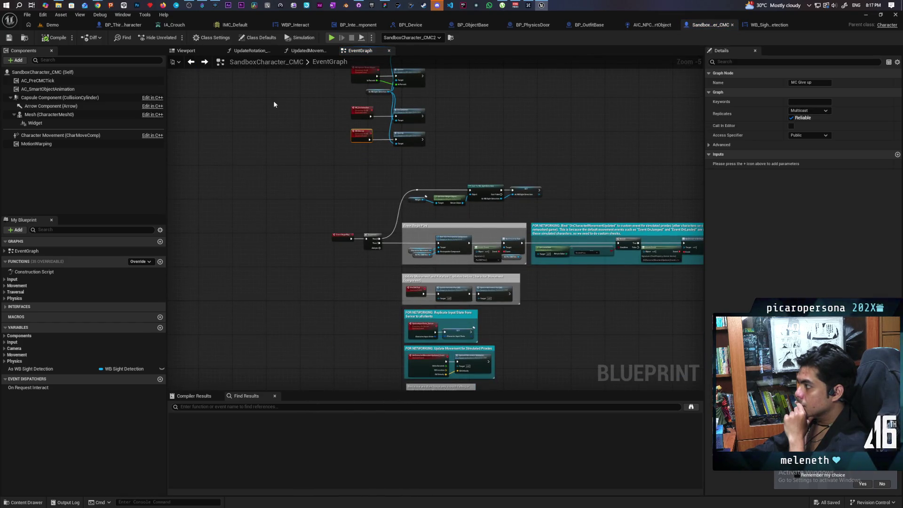
pyautogui.click(650, 24)
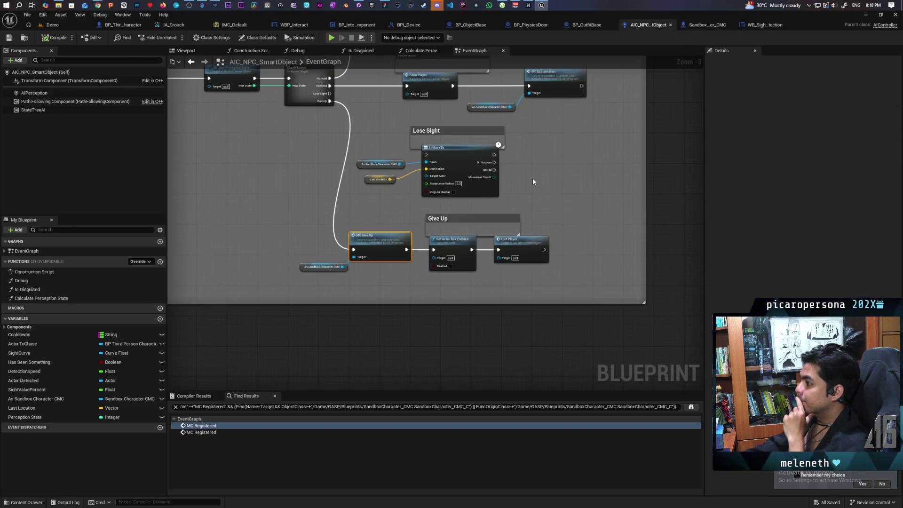
pyautogui.scroll(-5, 532, 178)
pyautogui.scroll(4, 481, 237)
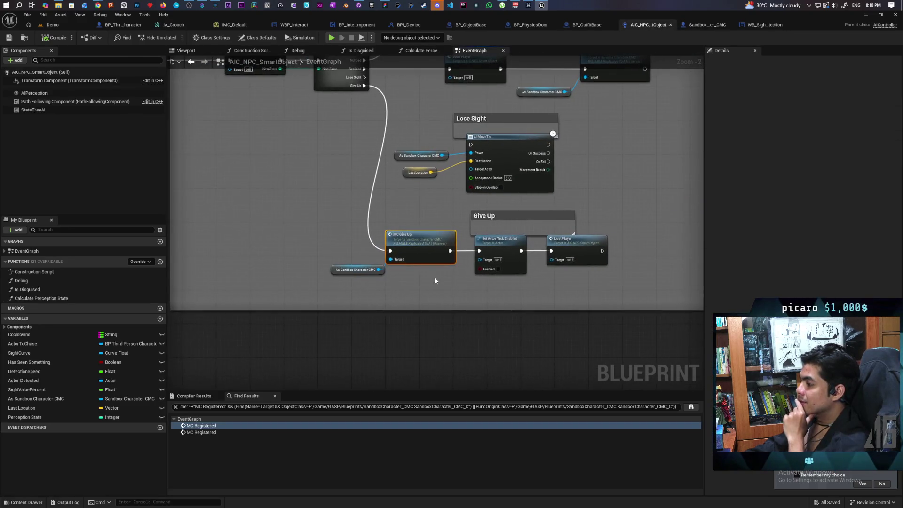
pyautogui.moveTo(381, 286); pyautogui.dragTo(347, 296)
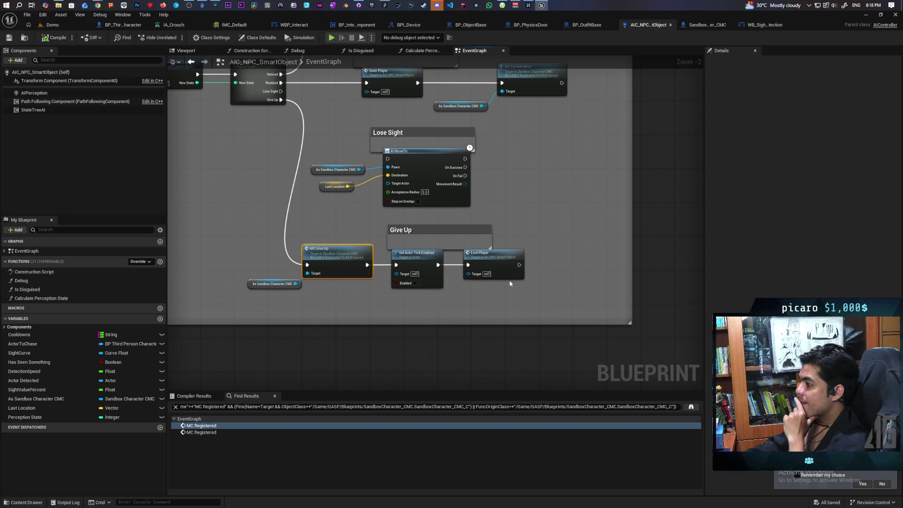
pyautogui.doubleClick(503, 264)
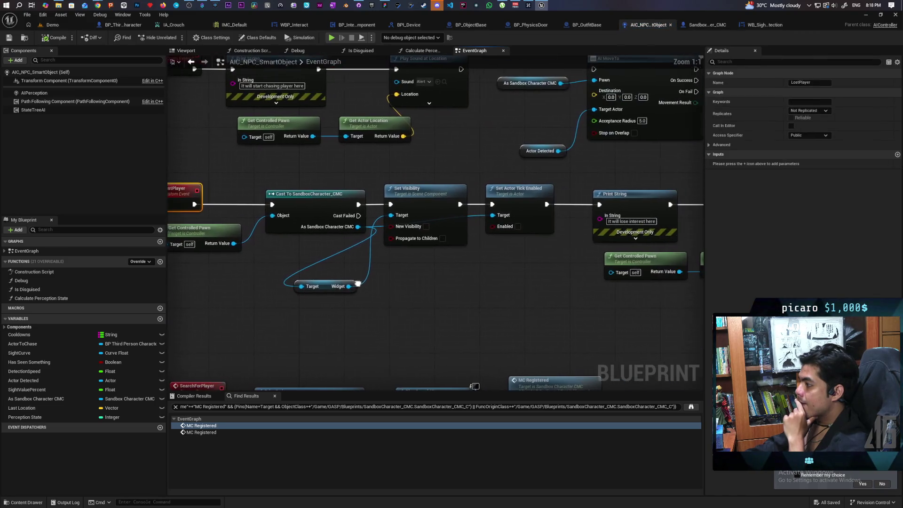
# - Place a SET Actor Detected node after Play Sound at Location at the end of LostPlayer
pyautogui.moveTo(499, 283)
pyautogui.mouseDown()
pyautogui.moveTo(343, 283)
pyautogui.moveTo(504, 272)
pyautogui.mouseUp()
pyautogui.scroll(-1, 352, 283)
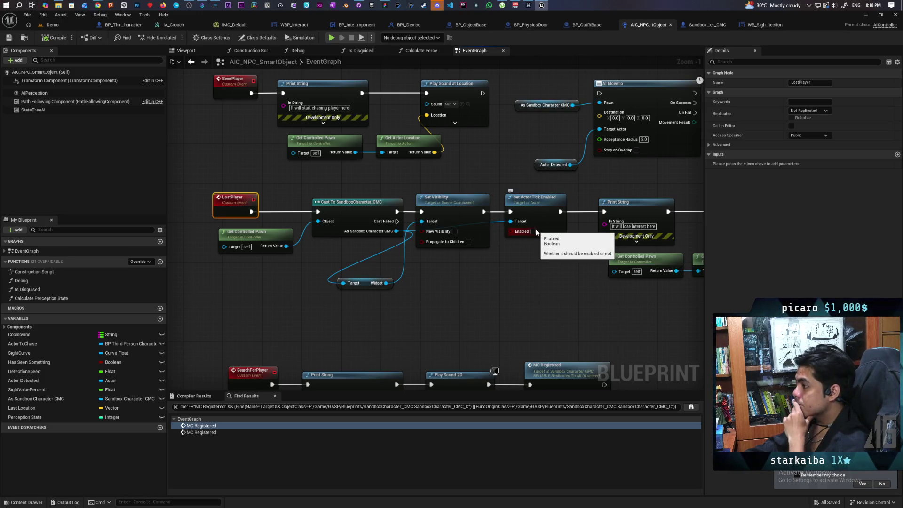
pyautogui.moveTo(536, 232)
pyautogui.mouseDown()
pyautogui.moveTo(385, 269)
pyautogui.moveTo(538, 268)
pyautogui.moveTo(357, 269)
pyautogui.mouseUp()
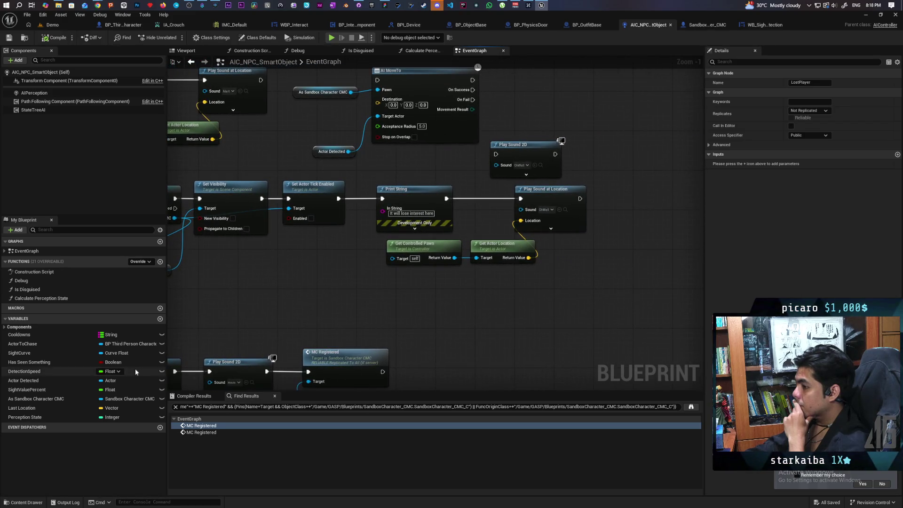
pyautogui.moveTo(24, 380); pyautogui.dragTo(447, 309)
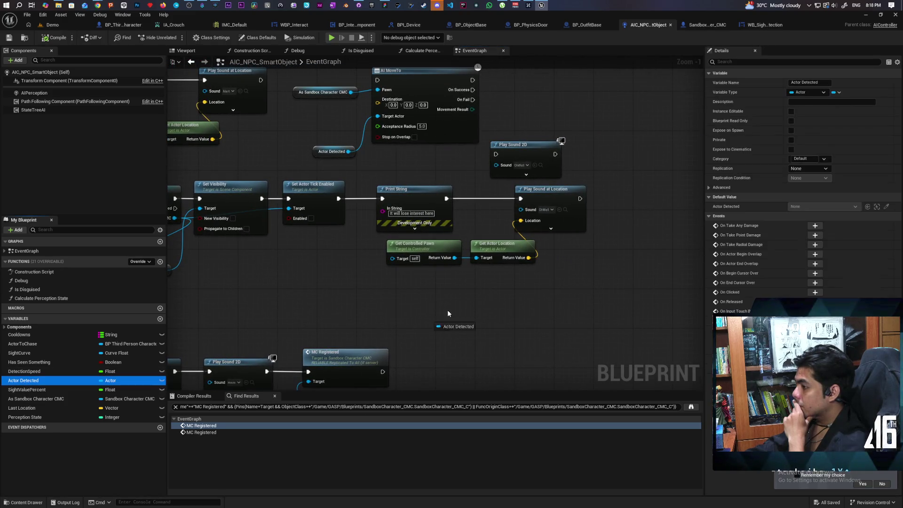
pyautogui.moveTo(567, 205); pyautogui.dragTo(587, 198)
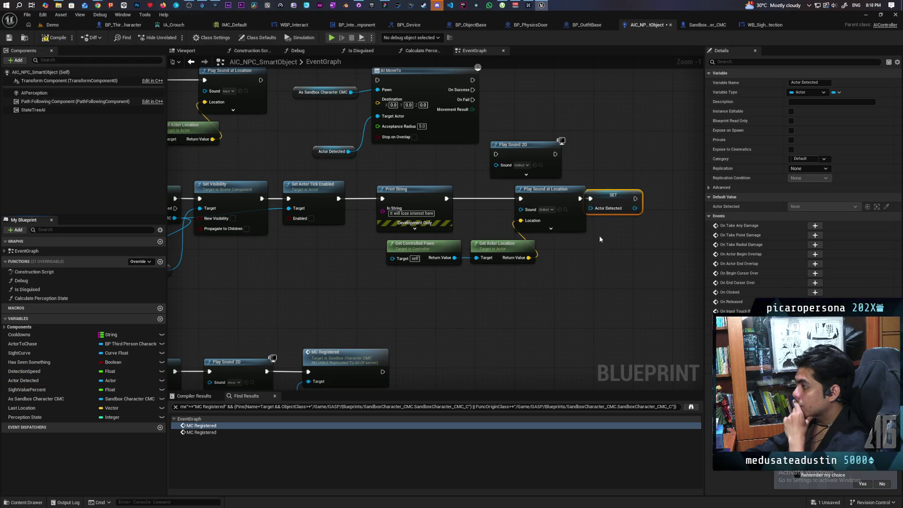
pyautogui.scroll(-3, 634, 247)
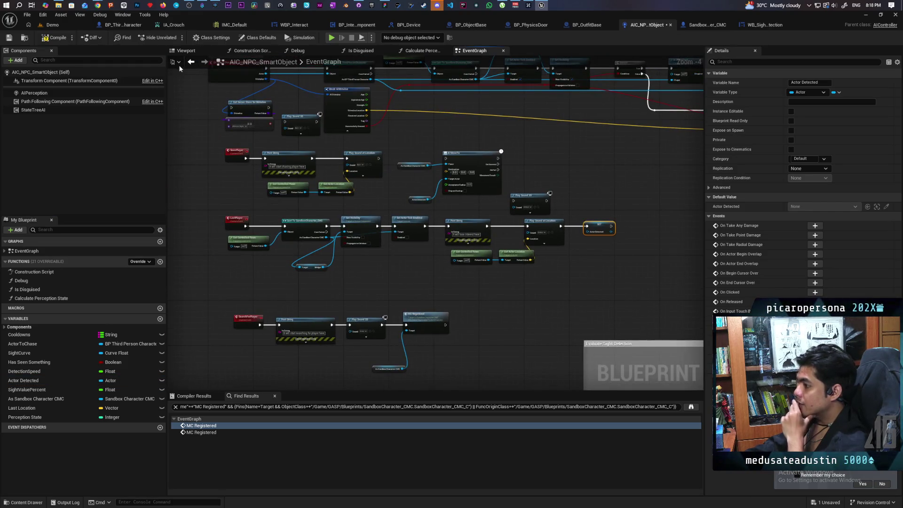
# - Switch to the Demo level, start a Play-In-Editor session and restore the editor window
pyautogui.click(53, 25)
pyautogui.hotkey('alt', 'p')
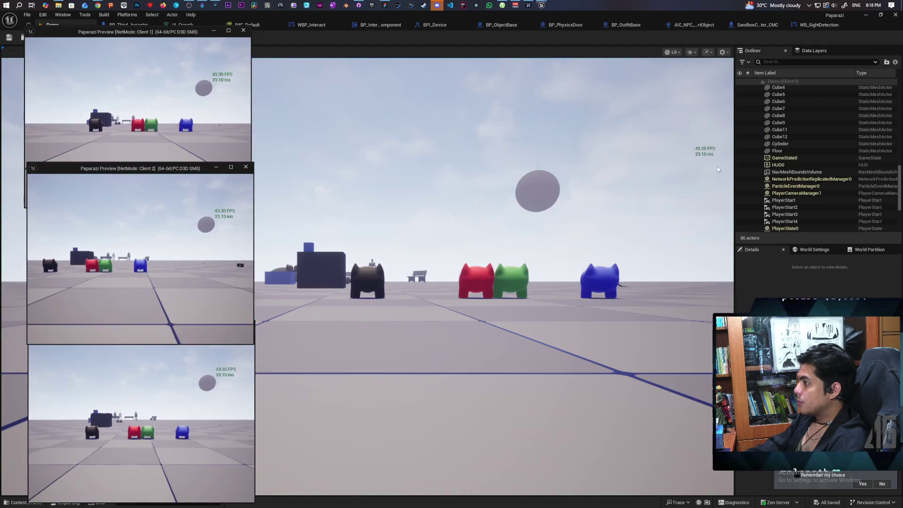
pyautogui.doubleClick(707, 17)
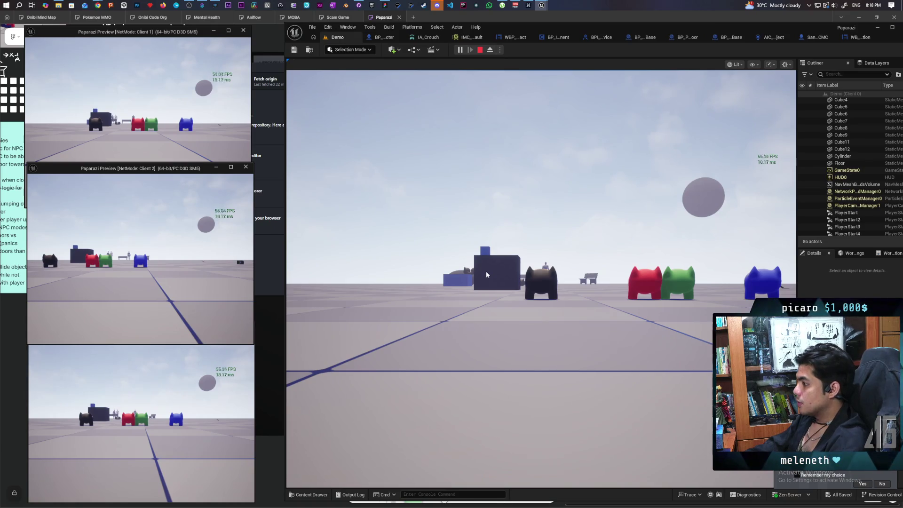
# - Walk the red character forward, jump it off the black cat, strafe left and right, then stop play
pyautogui.click(149, 129)
pyautogui.press('w')
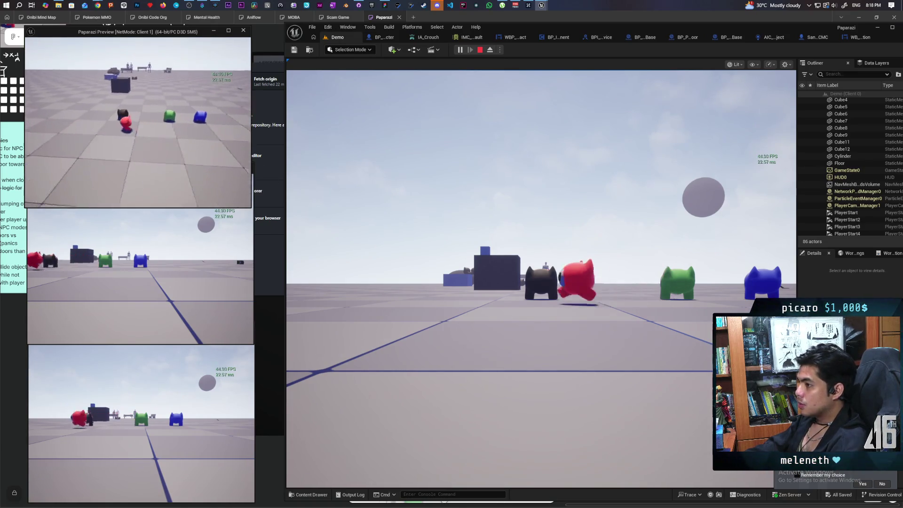
pyautogui.hotkey('alt', 'Tab')
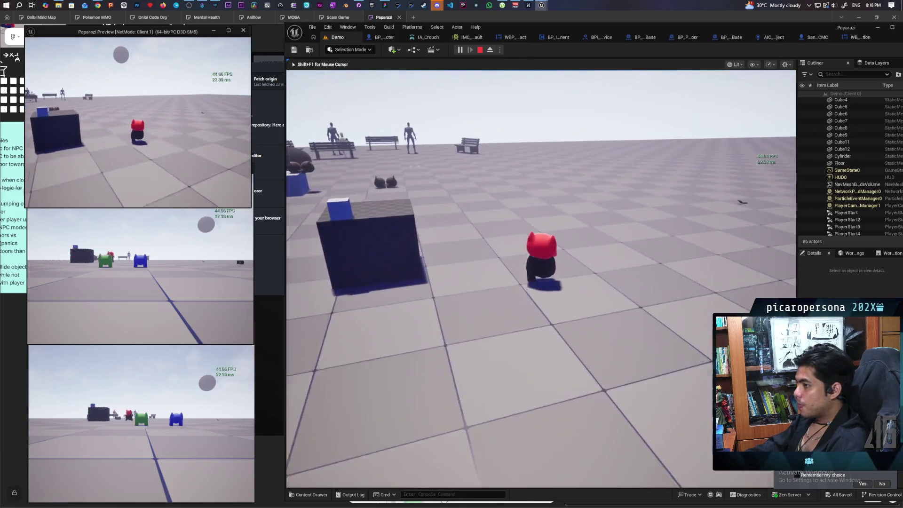
pyautogui.press('w')
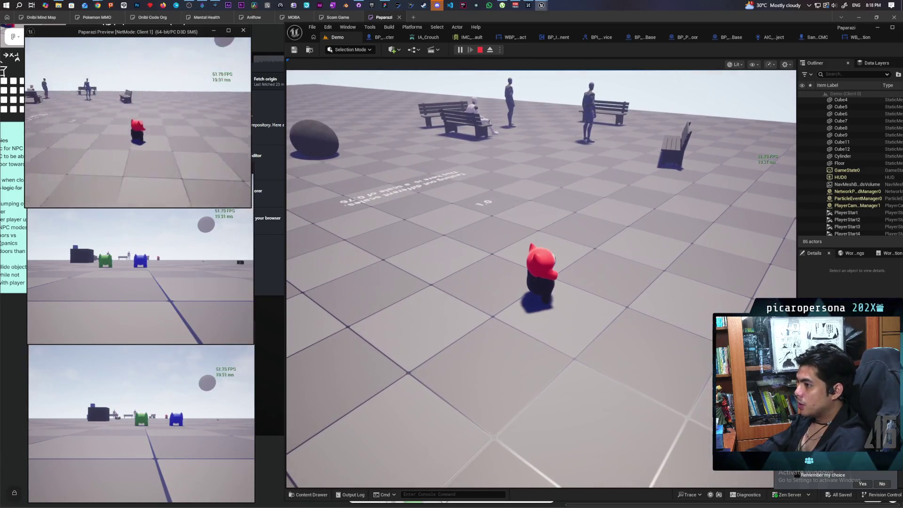
pyautogui.hotkey('alt', 'Tab')
pyautogui.click(433, 211)
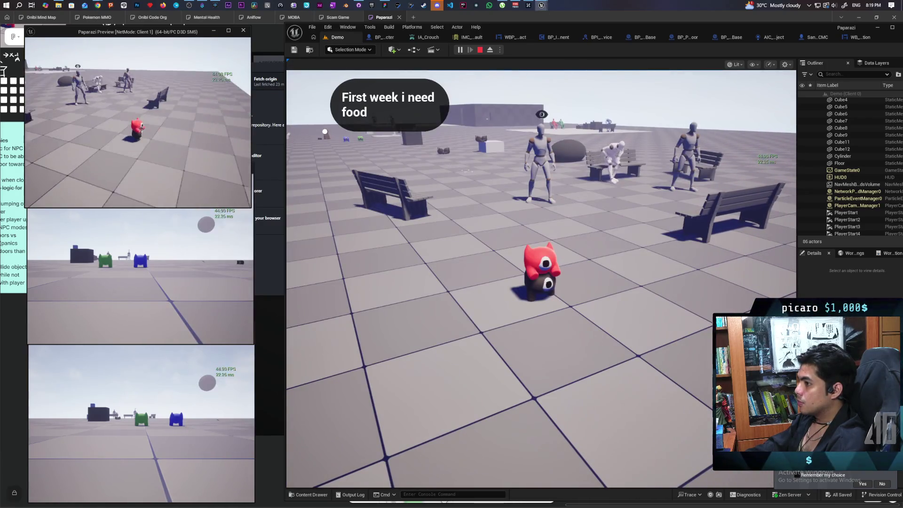
pyautogui.press('space')
pyautogui.press('a')
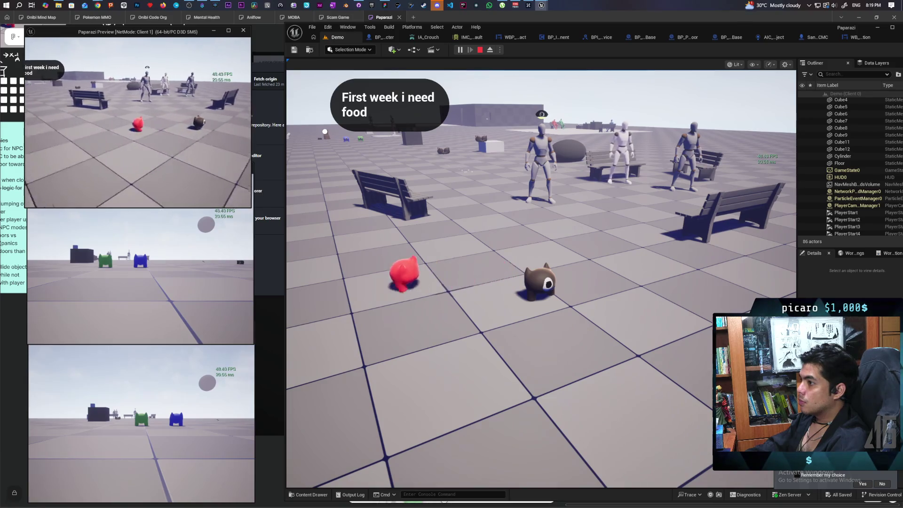
pyautogui.press('d')
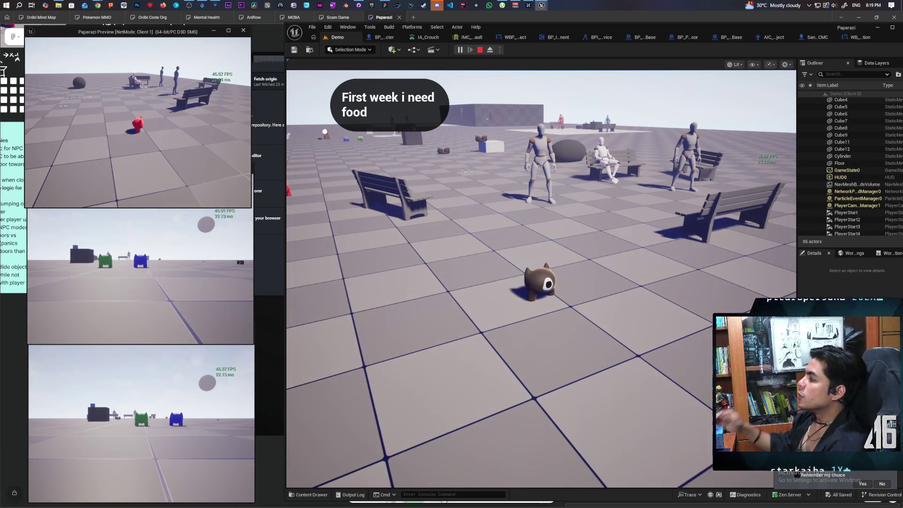
pyautogui.press('Escape')
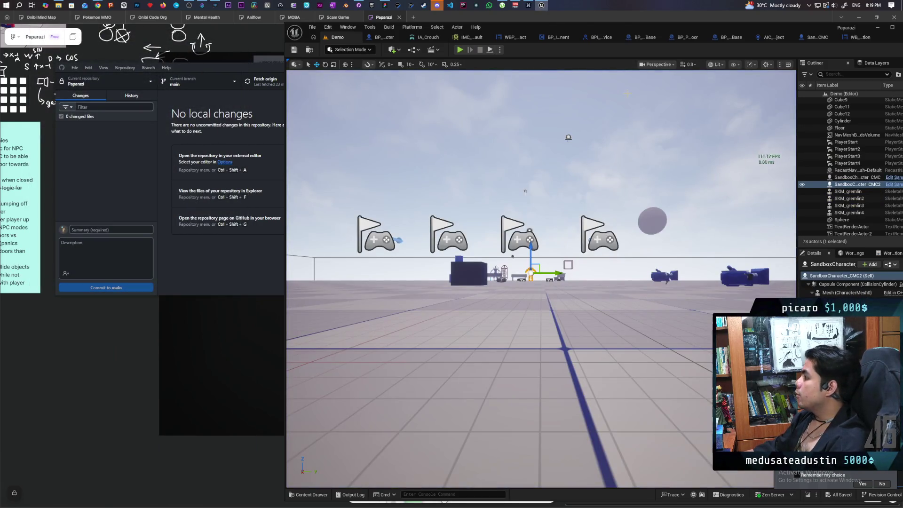
# - Bring up the AIC_NPC_SmartObject blueprint graph and maximize the editor window
pyautogui.click(771, 38)
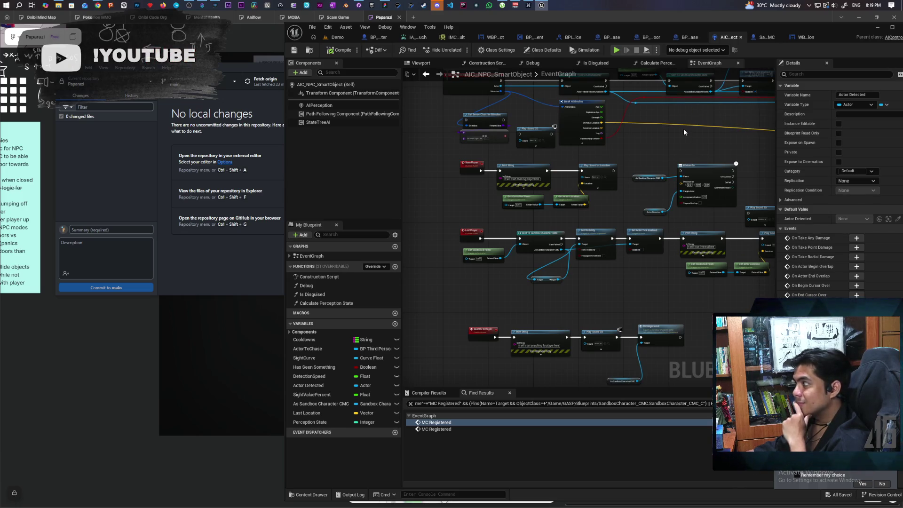
pyautogui.moveTo(686, 131)
pyautogui.mouseDown()
pyautogui.moveTo(524, 249)
pyautogui.moveTo(504, 240)
pyautogui.moveTo(512, 245)
pyautogui.moveTo(514, 210)
pyautogui.moveTo(541, 174)
pyautogui.mouseUp()
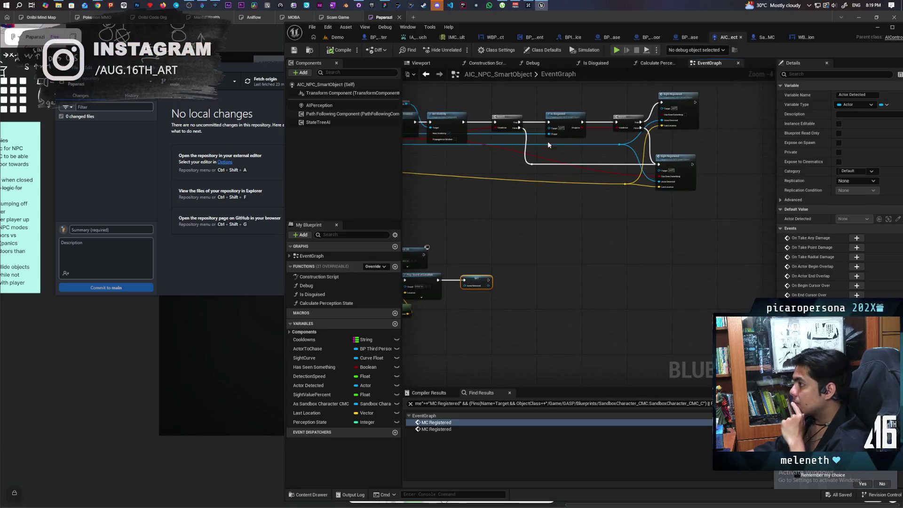
pyautogui.doubleClick(837, 31)
# - Pan and zoom the EventGraph to center the SightRegistered event chain
pyautogui.scroll(-3, 520, 179)
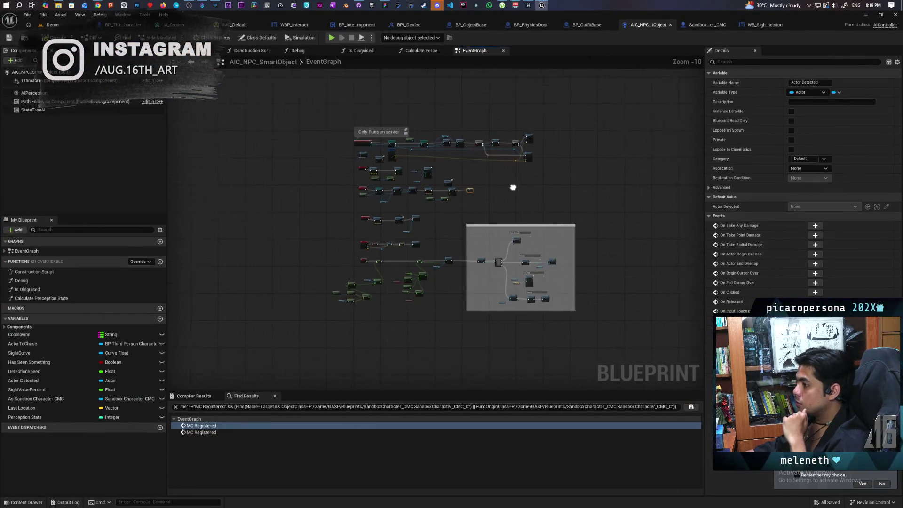
pyautogui.scroll(1, 531, 153)
pyautogui.moveTo(530, 153)
pyautogui.mouseDown()
pyautogui.moveTo(493, 250)
pyautogui.moveTo(568, 236)
pyautogui.mouseUp()
pyautogui.scroll(3, 549, 212)
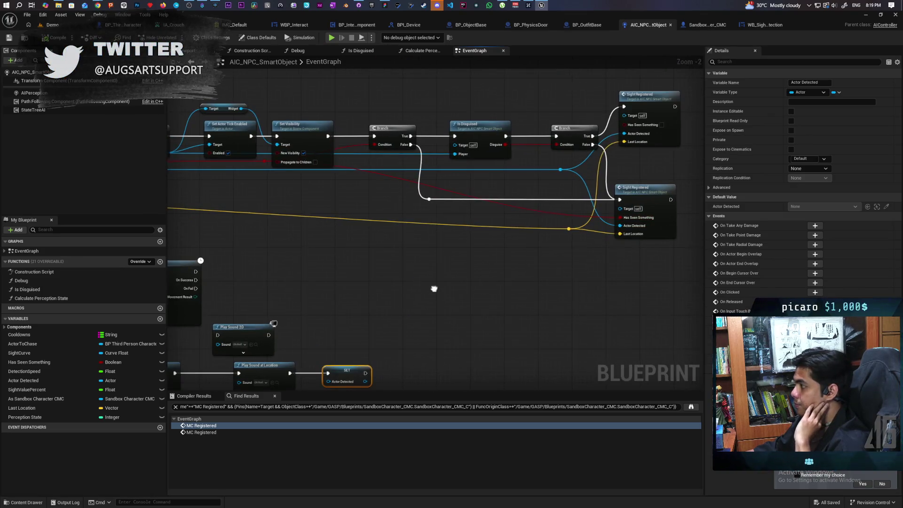
pyautogui.scroll(1, 573, 151)
pyautogui.scroll(-4, 573, 155)
pyautogui.scroll(2, 448, 198)
pyautogui.scroll(1, 451, 196)
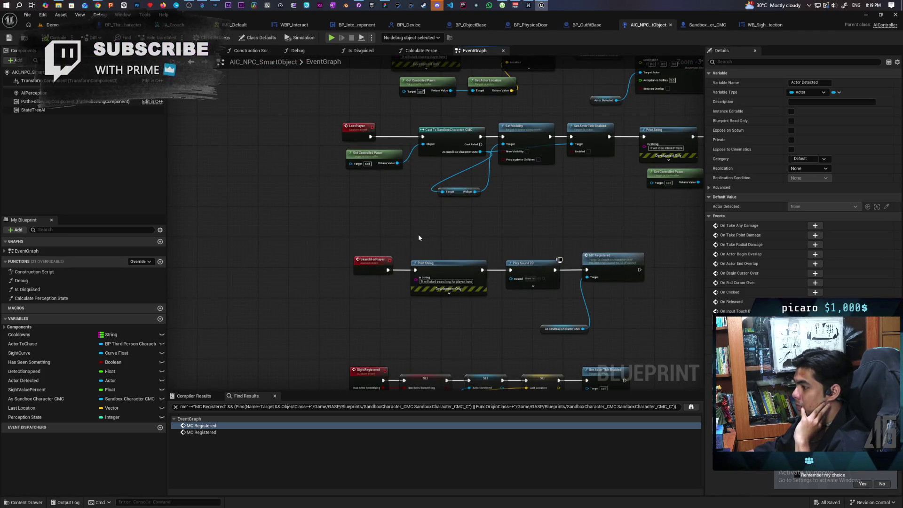
pyautogui.moveTo(395, 330)
pyautogui.mouseDown()
pyautogui.moveTo(408, 159)
pyautogui.moveTo(428, 210)
pyautogui.moveTo(388, 164)
pyautogui.mouseUp()
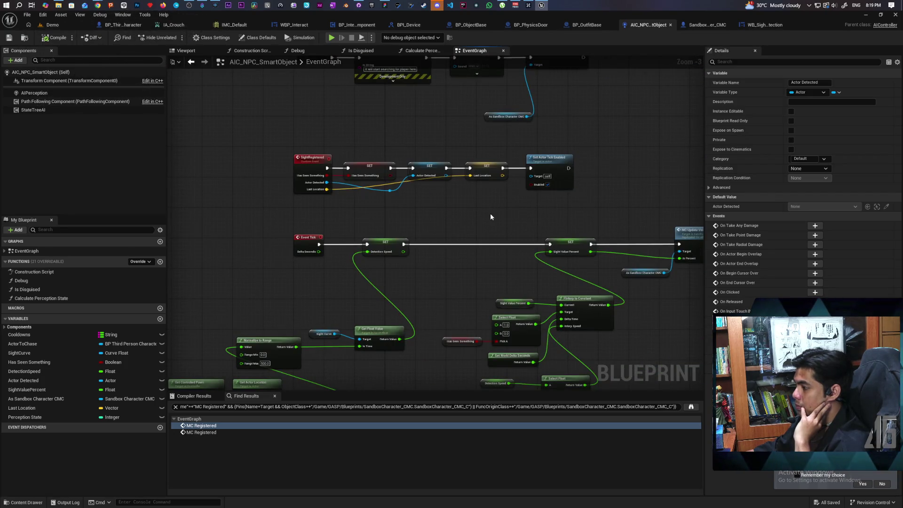
pyautogui.moveTo(489, 213); pyautogui.dragTo(477, 193)
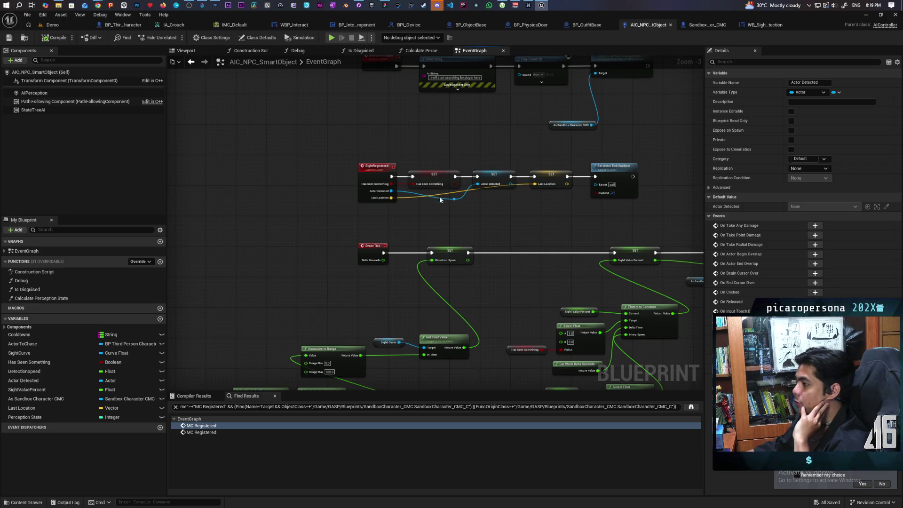
pyautogui.scroll(3, 470, 226)
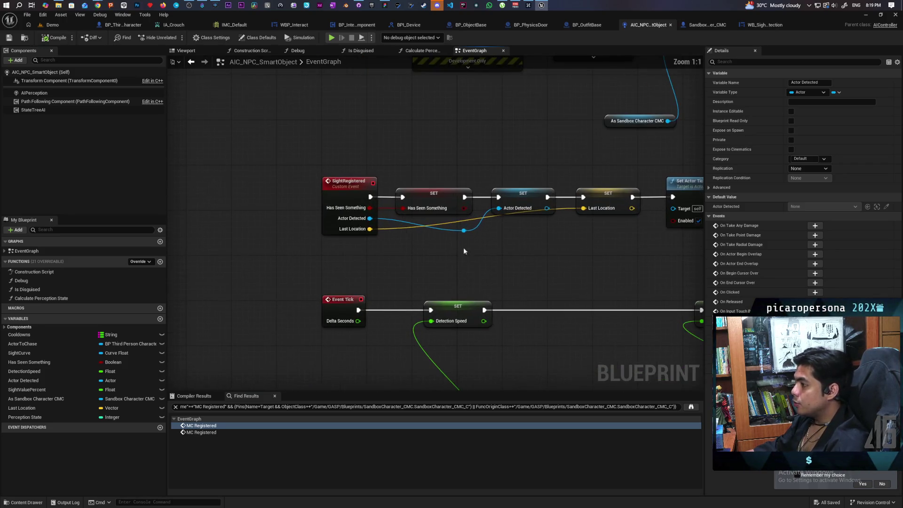
# - Move SET Has Seen Something above the chain and find references to ActorToChase
pyautogui.click(437, 188)
pyautogui.moveTo(437, 185); pyautogui.dragTo(448, 134)
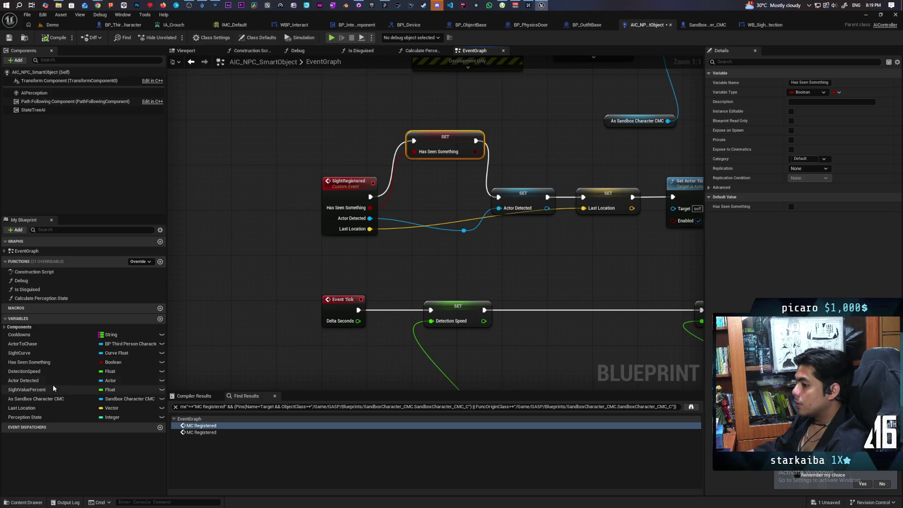
pyautogui.click(57, 345)
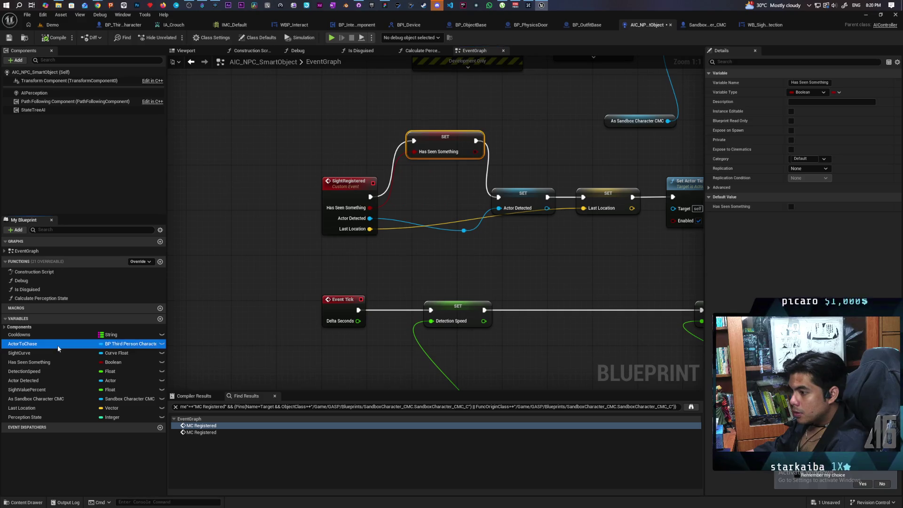
pyautogui.rightClick(43, 348)
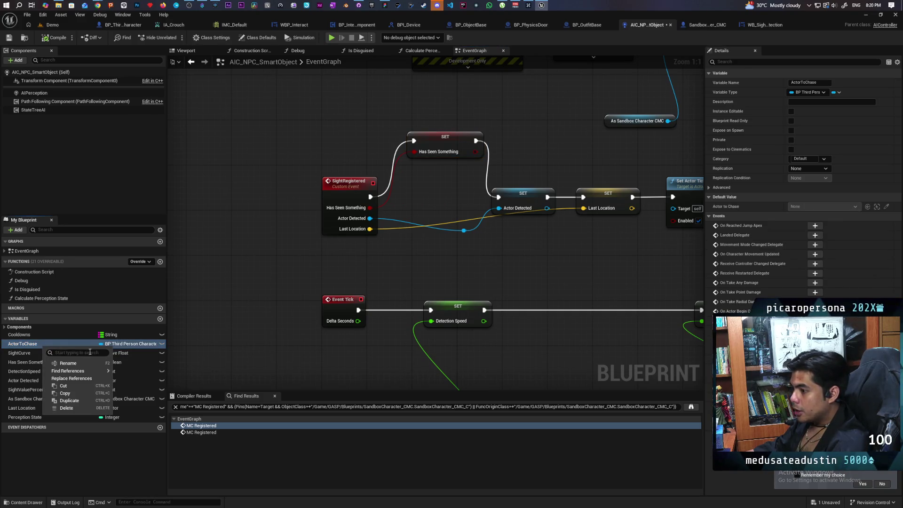
pyautogui.moveTo(85, 371)
pyautogui.click(150, 389)
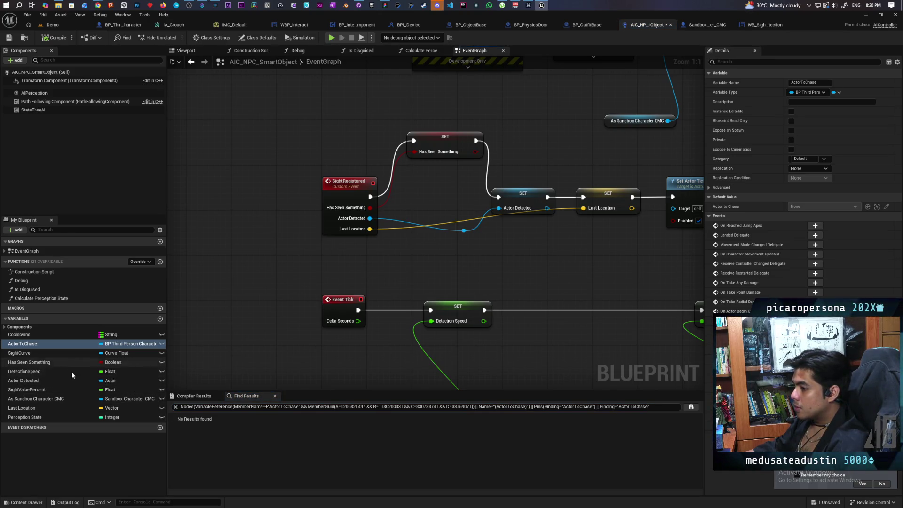
# - Change Actor Detected to an Actor array and break the now-invalid SET pin wire
pyautogui.click(42, 382)
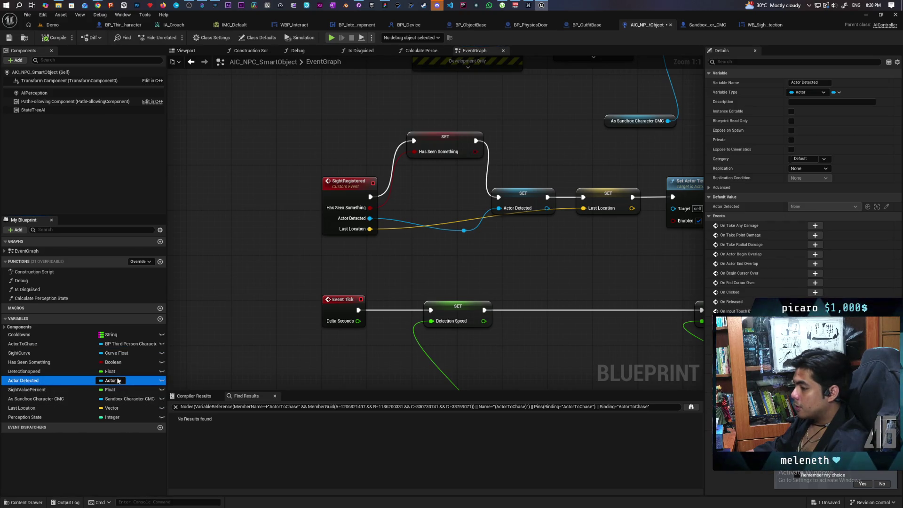
pyautogui.click(836, 92)
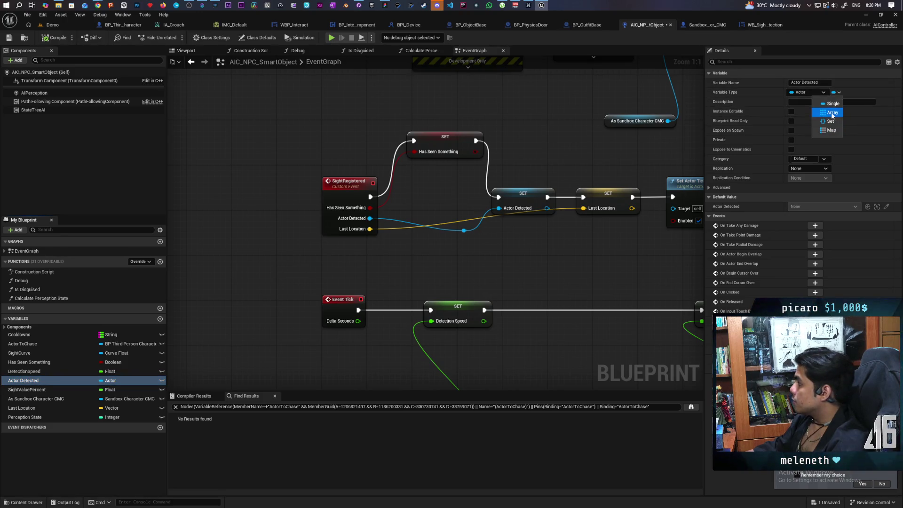
pyautogui.click(830, 112)
pyautogui.click(479, 277)
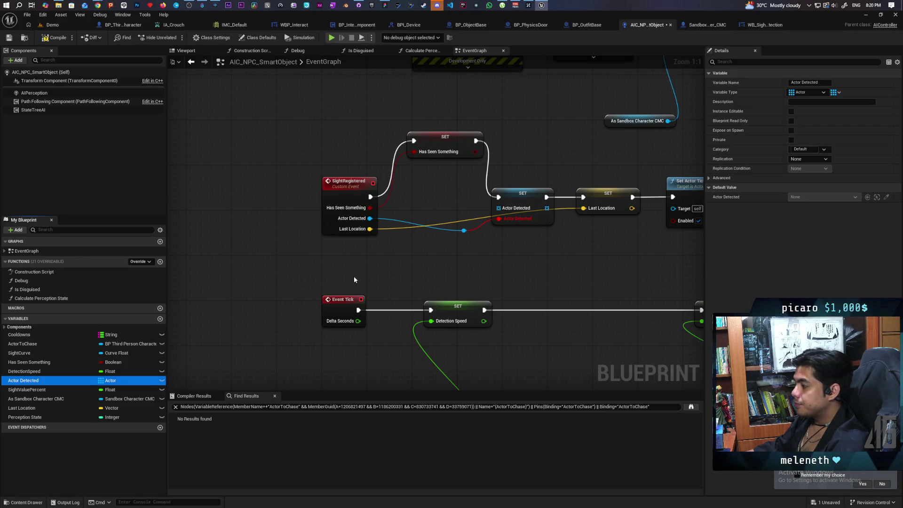
pyautogui.keyDown('alt'); pyautogui.click(499, 218); pyautogui.keyUp('alt')
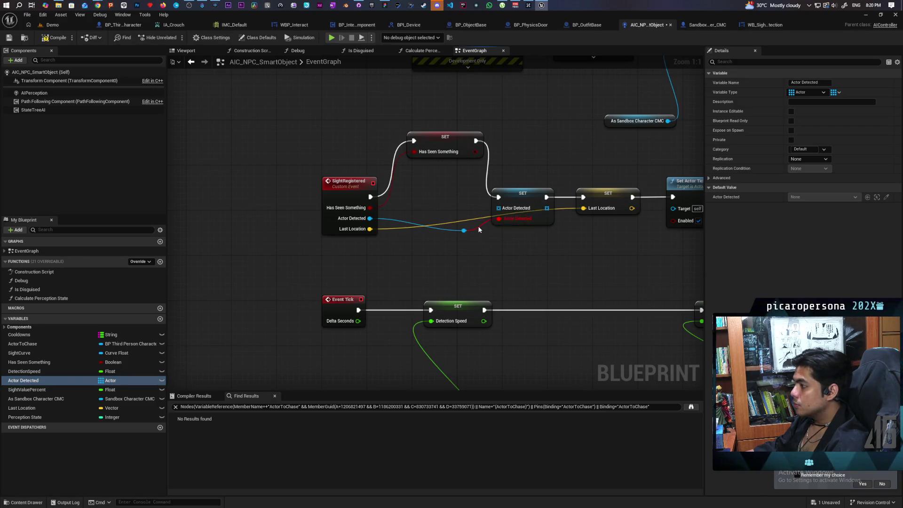
# - Place an Actor Detected getter below SightRegistered and add an Add Unique array node
pyautogui.moveTo(480, 245); pyautogui.dragTo(457, 292)
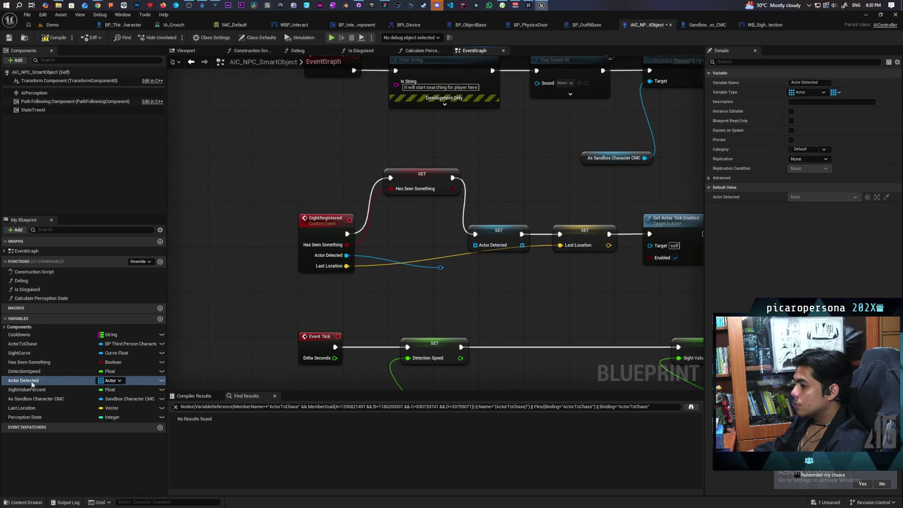
pyautogui.moveTo(32, 383); pyautogui.dragTo(428, 228)
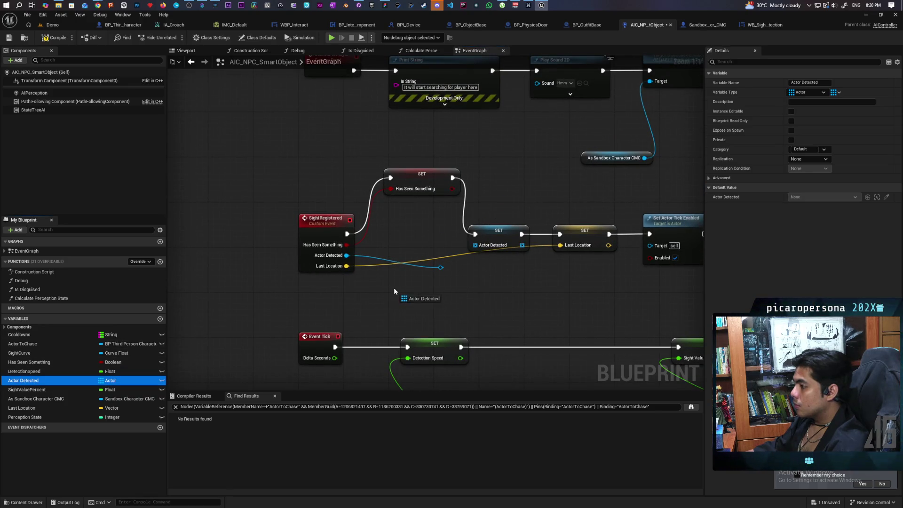
pyautogui.moveTo(394, 290)
pyautogui.mouseDown()
pyautogui.moveTo(480, 296)
pyautogui.moveTo(473, 284)
pyautogui.mouseUp()
pyautogui.click(414, 302)
pyautogui.click(489, 279)
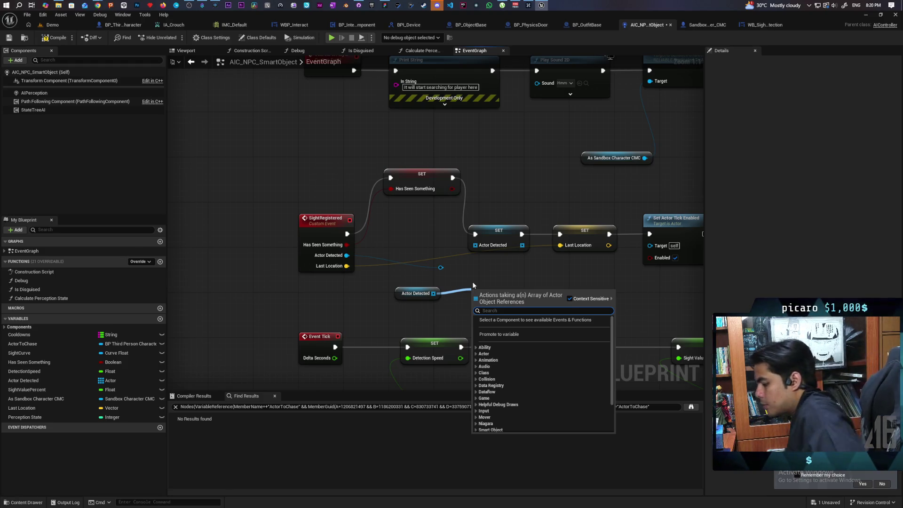
pyautogui.write('add uni')
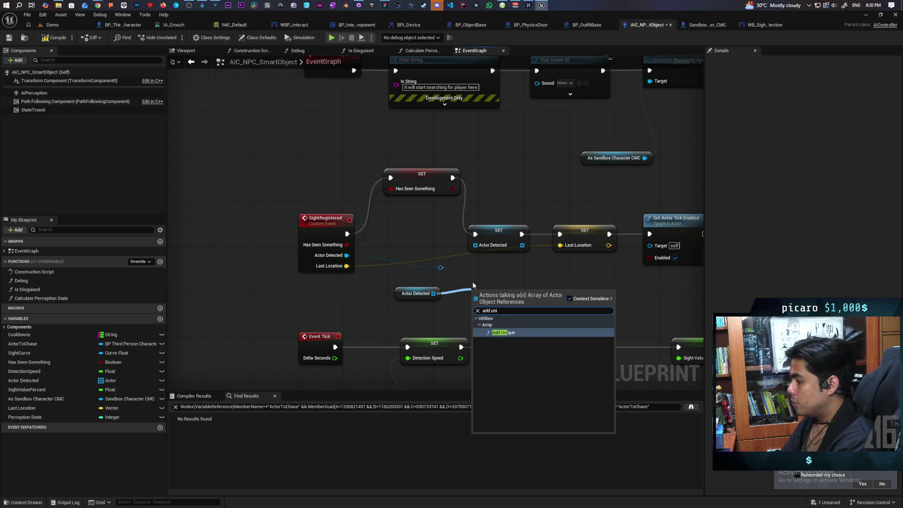
pyautogui.press('Return')
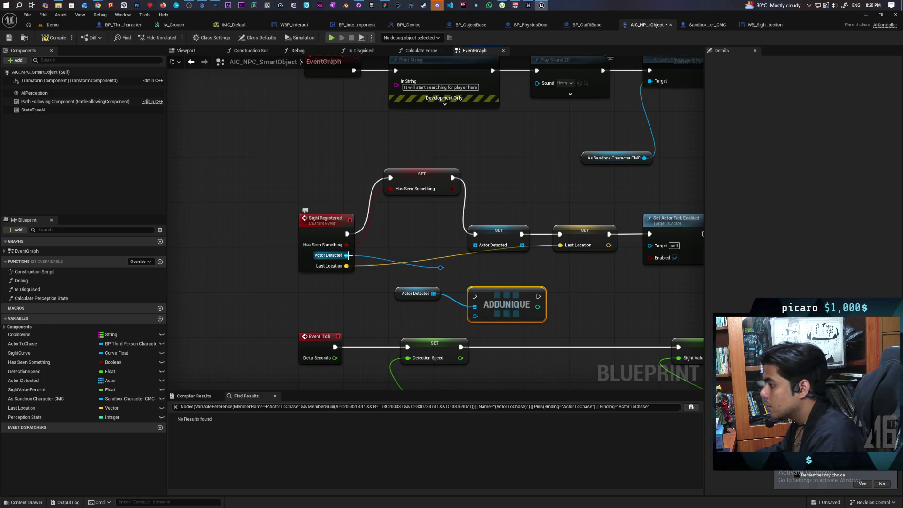
# - Feed SightRegistered's Actor Detected into Add Unique and shift the SET Last Location nodes right
pyautogui.moveTo(353, 256); pyautogui.dragTo(476, 315)
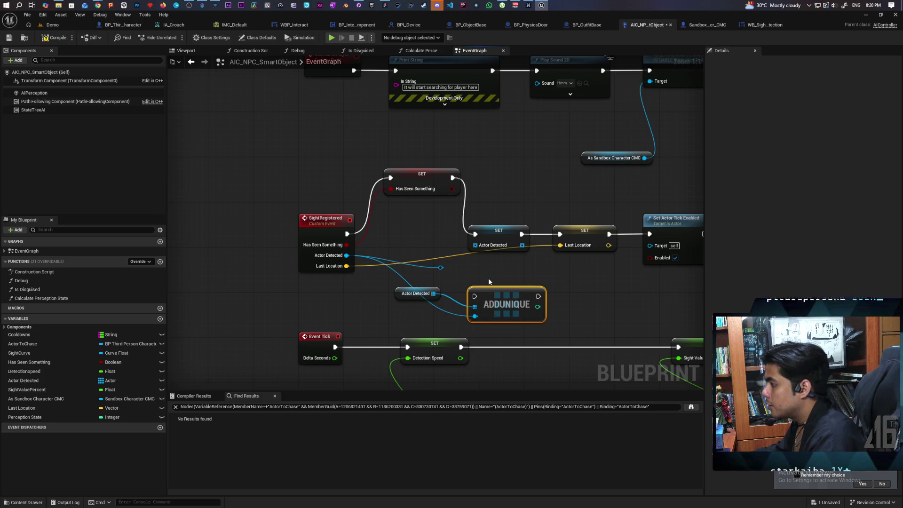
pyautogui.moveTo(637, 296); pyautogui.dragTo(479, 207)
pyautogui.moveTo(483, 243); pyautogui.dragTo(580, 243)
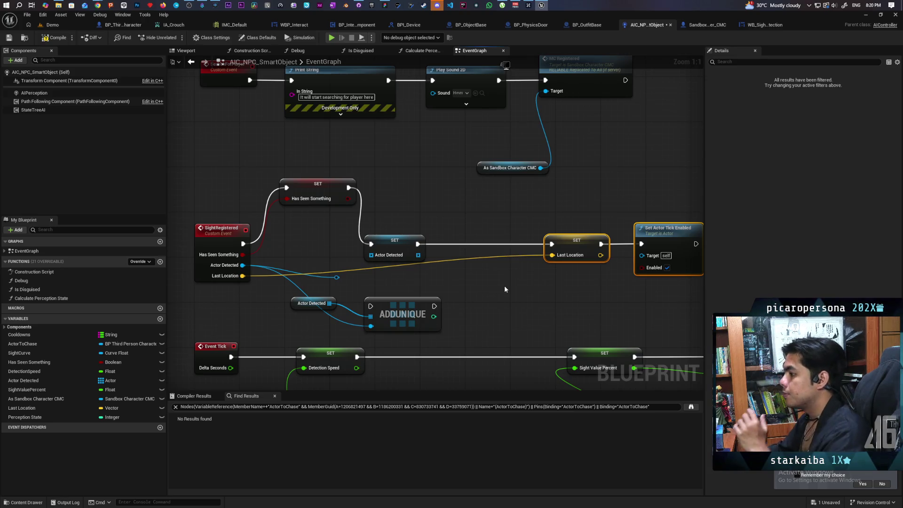
pyautogui.moveTo(507, 287); pyautogui.dragTo(511, 311)
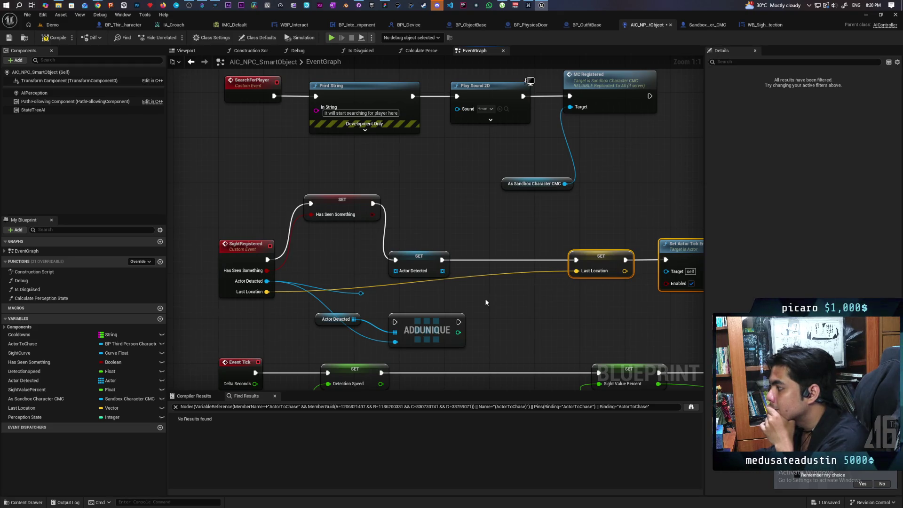
pyautogui.moveTo(486, 303)
pyautogui.mouseDown()
pyautogui.moveTo(426, 307)
pyautogui.moveTo(444, 318)
pyautogui.moveTo(464, 296)
pyautogui.mouseUp()
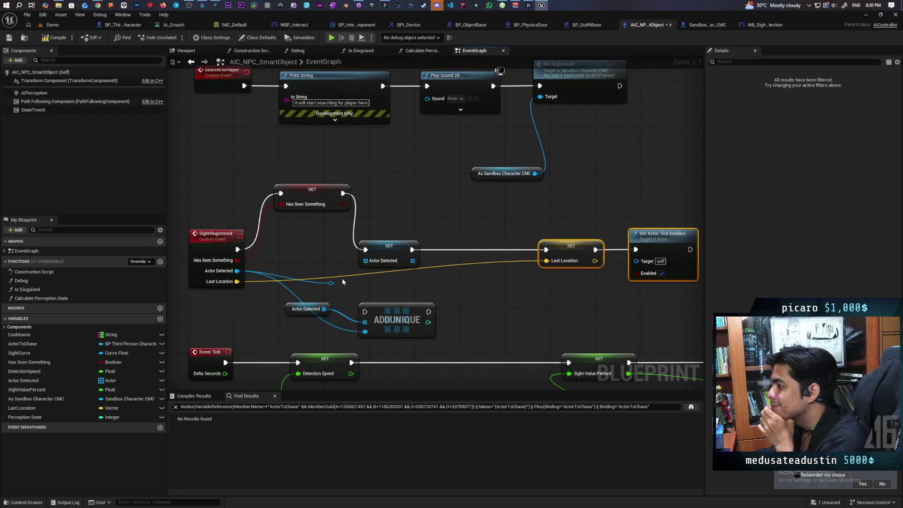
# - Delete the SET Actor Detected node and move Add Unique and the getter into its place
pyautogui.click(331, 283)
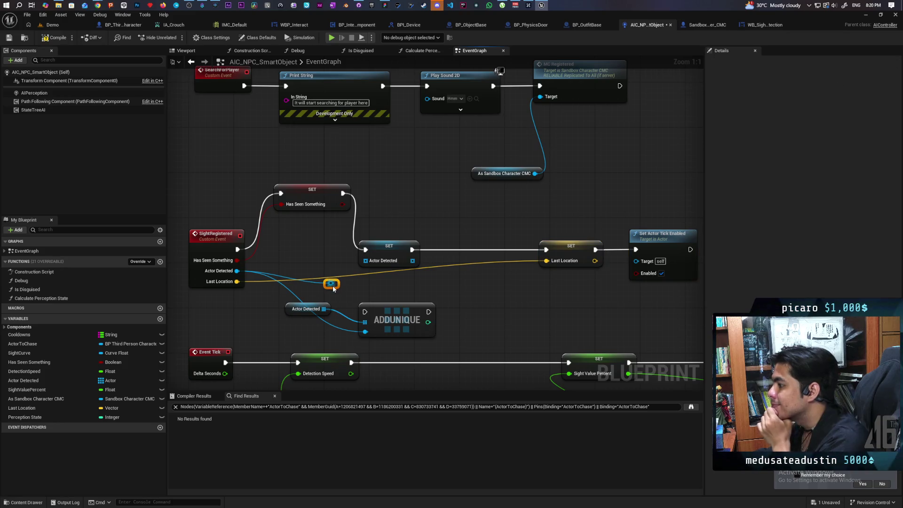
pyautogui.click(383, 261)
pyautogui.press('Delete')
pyautogui.moveTo(391, 306)
pyautogui.mouseDown()
pyautogui.moveTo(419, 233)
pyautogui.moveTo(412, 224)
pyautogui.mouseUp()
pyautogui.moveTo(303, 309); pyautogui.dragTo(377, 188)
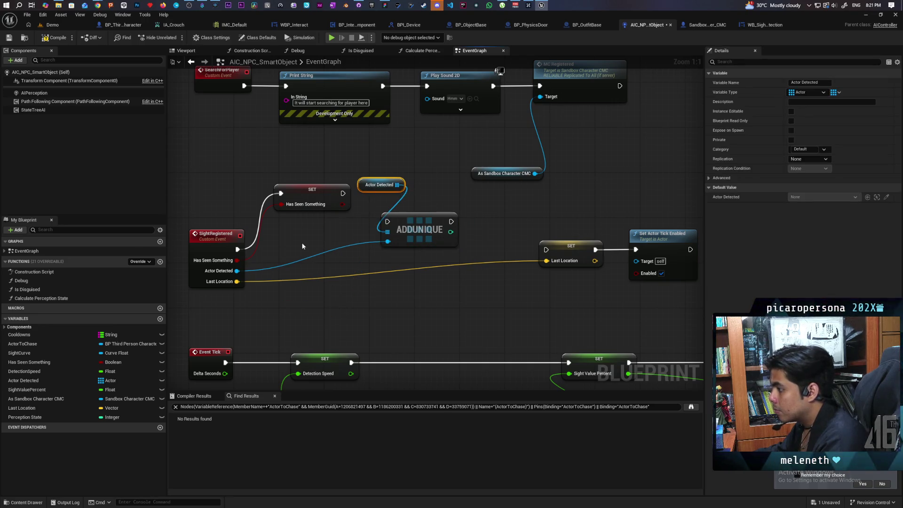
# - Add a Branch after SightRegistered whose True output runs Add Unique into SET Last Location
pyautogui.click(294, 229)
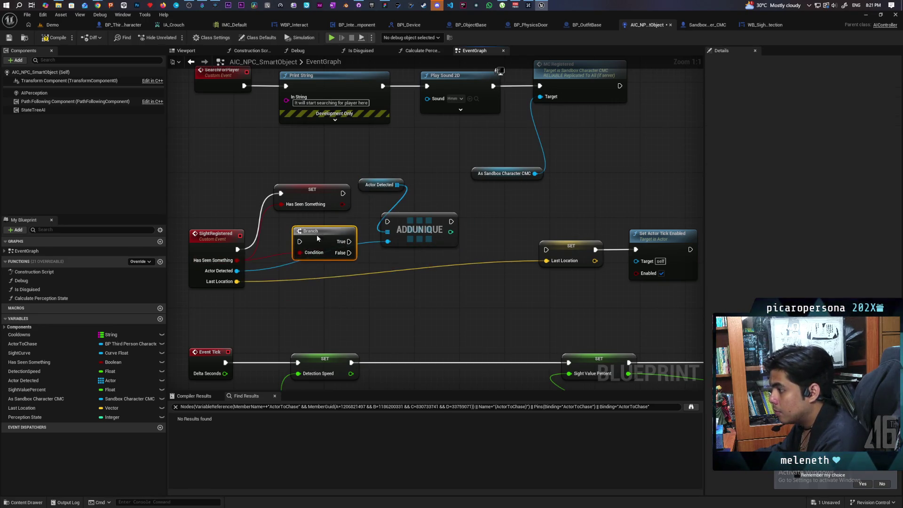
pyautogui.moveTo(317, 235); pyautogui.dragTo(309, 249)
pyautogui.moveTo(237, 249); pyautogui.dragTo(305, 254)
pyautogui.moveTo(342, 250); pyautogui.dragTo(387, 221)
pyautogui.moveTo(451, 221)
pyautogui.mouseDown()
pyautogui.moveTo(523, 256)
pyautogui.moveTo(546, 250)
pyautogui.mouseUp()
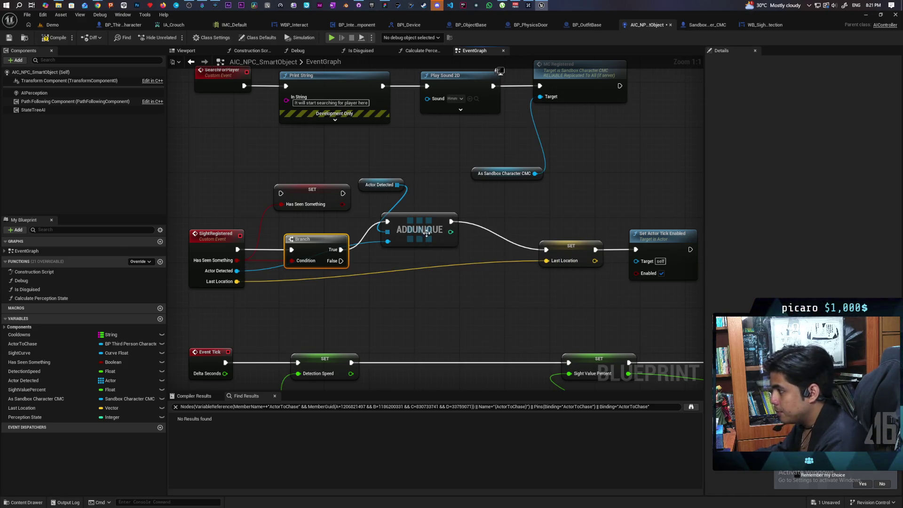
pyautogui.moveTo(427, 231); pyautogui.dragTo(444, 232)
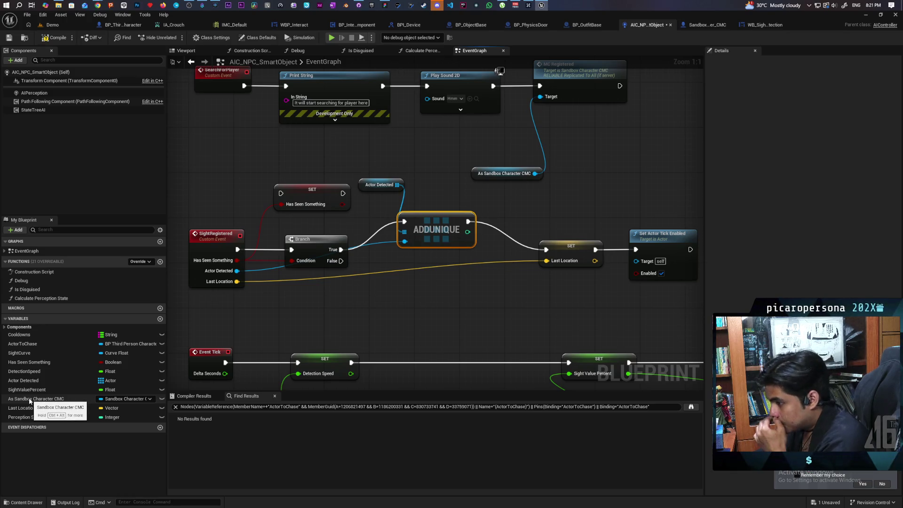
pyautogui.moveTo(403, 187); pyautogui.dragTo(379, 308)
# - Add a Remove node on Actor Detected, fed SightRegistered's actor, run from the Branch's False output
pyautogui.write('remove')
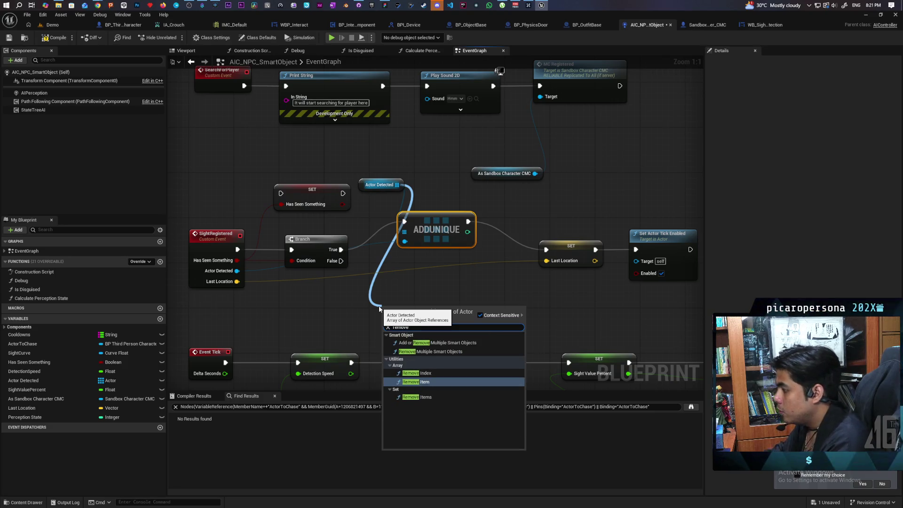
pyautogui.press('Return')
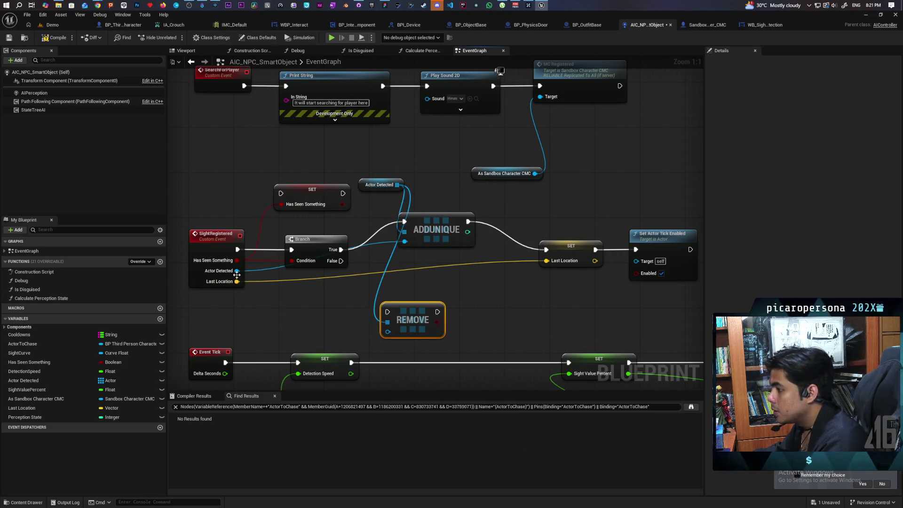
pyautogui.moveTo(237, 270)
pyautogui.mouseDown()
pyautogui.moveTo(387, 331)
pyautogui.moveTo(415, 303)
pyautogui.mouseUp()
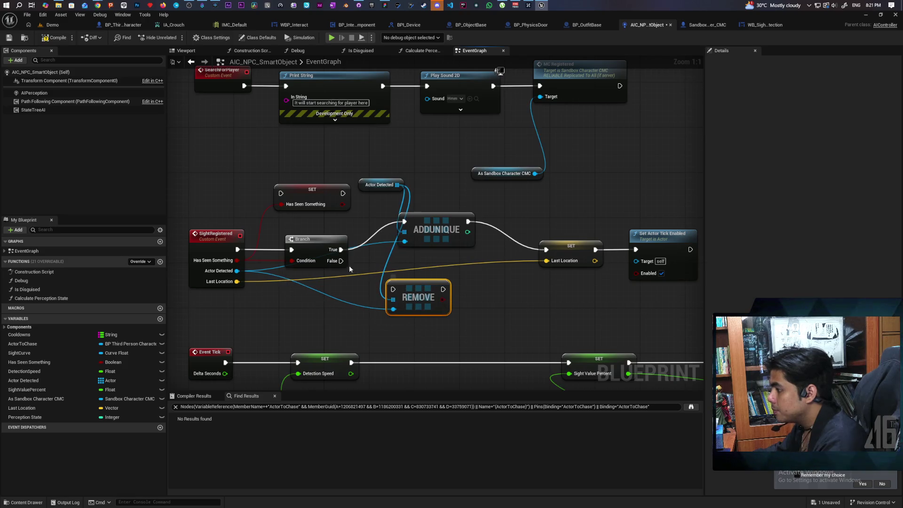
pyautogui.moveTo(341, 260)
pyautogui.mouseDown()
pyautogui.moveTo(394, 290)
pyautogui.moveTo(432, 294)
pyautogui.moveTo(547, 251)
pyautogui.moveTo(536, 300)
pyautogui.mouseUp()
# - Delete the SET Has Seen Something node
pyautogui.moveTo(472, 239); pyautogui.dragTo(490, 261)
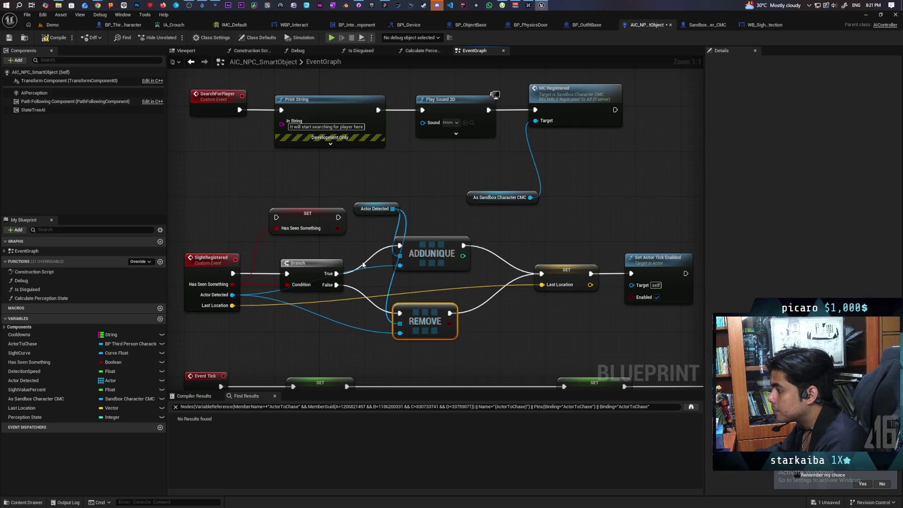
pyautogui.click(309, 228)
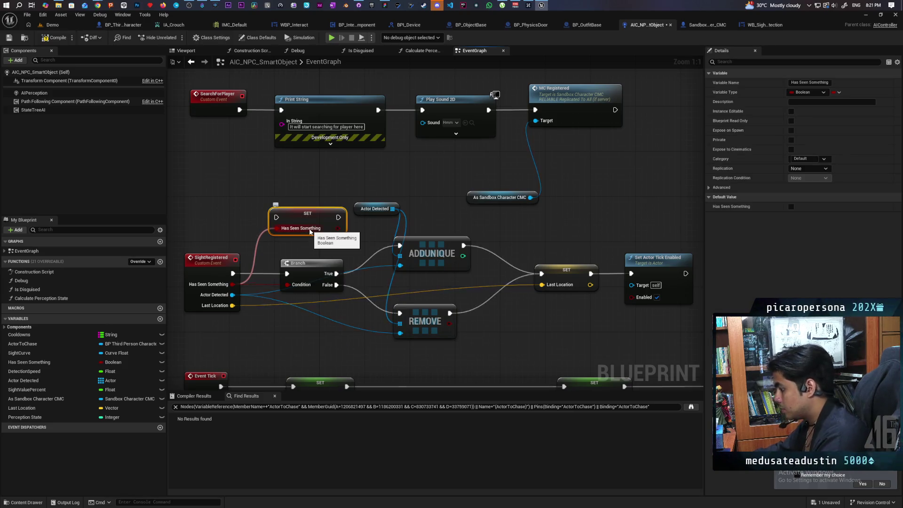
pyautogui.press('Delete')
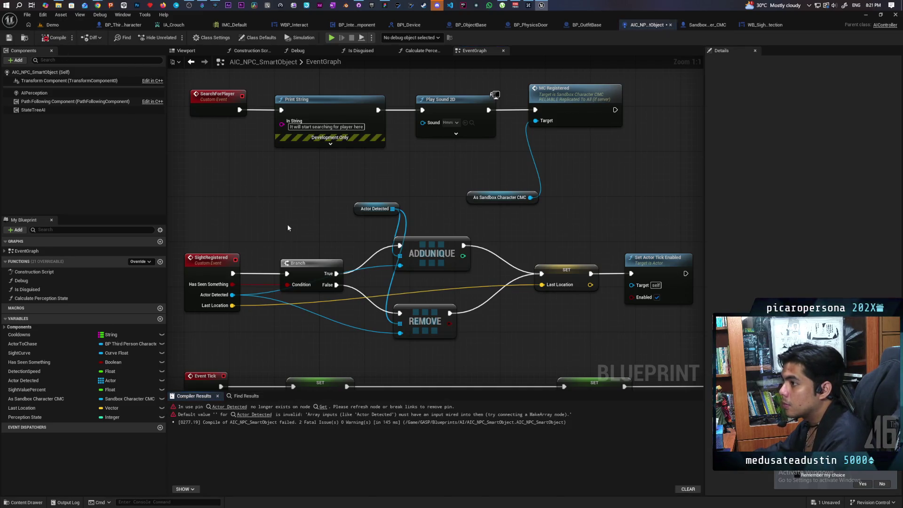
# - Compile the blueprint and zoom out to inspect the two Actor Detected errors in the graph
pyautogui.click(232, 409)
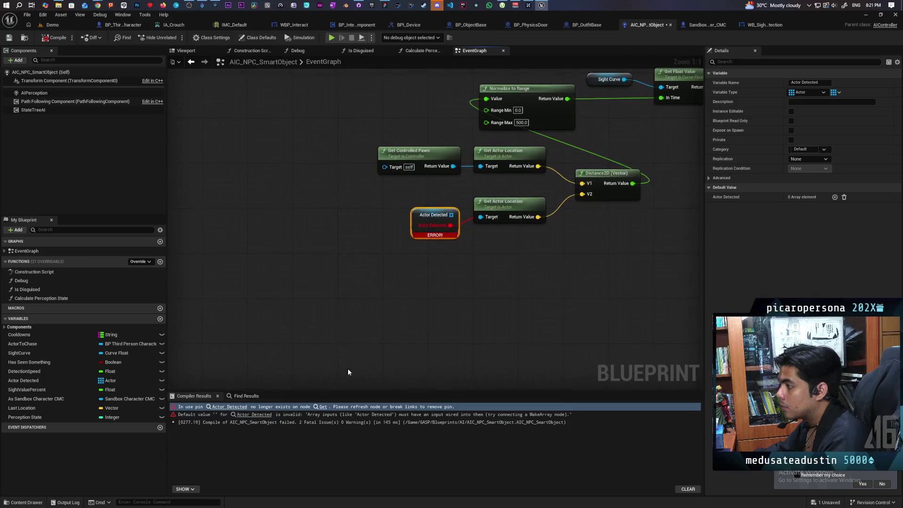
pyautogui.moveTo(420, 343)
pyautogui.mouseDown()
pyautogui.moveTo(509, 312)
pyautogui.moveTo(436, 376)
pyautogui.mouseUp()
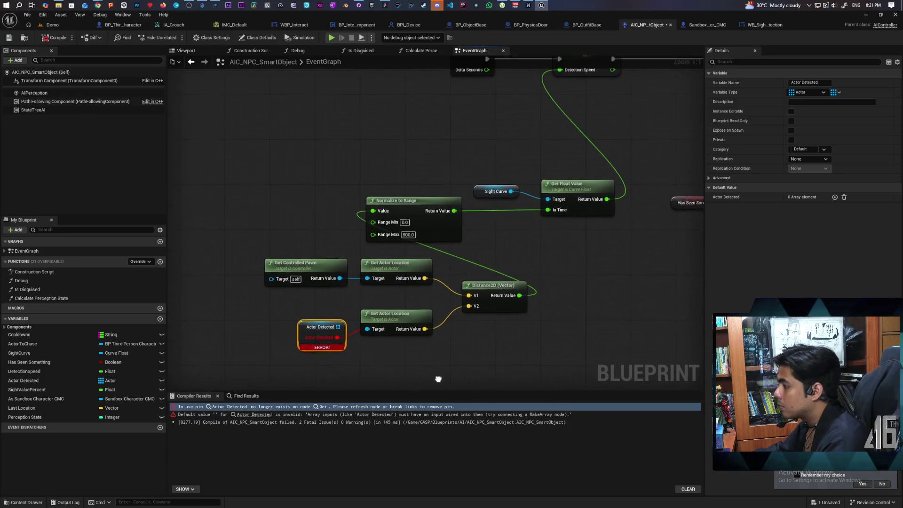
pyautogui.scroll(-4, 414, 335)
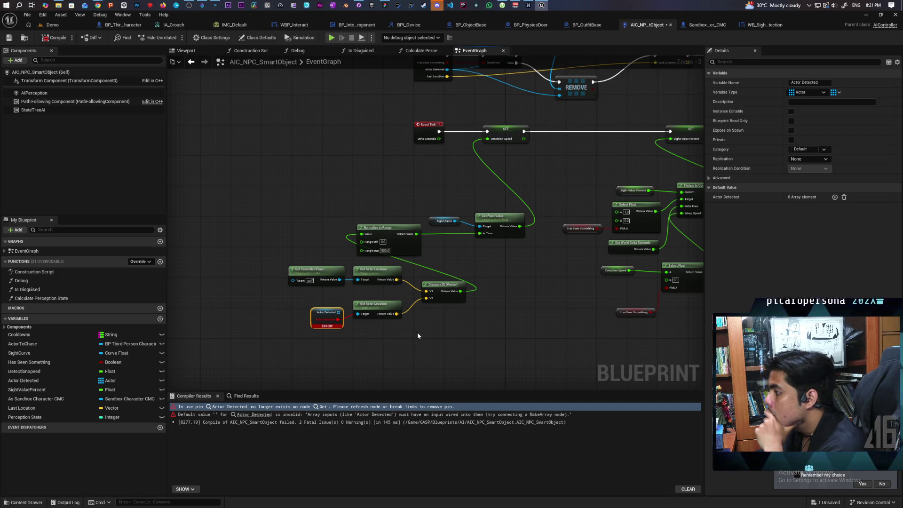
pyautogui.scroll(-3, 471, 311)
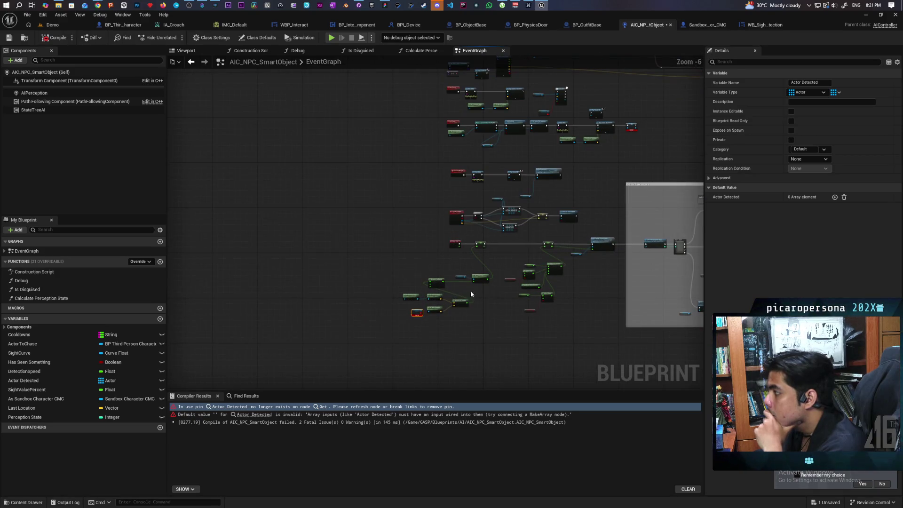
pyautogui.moveTo(470, 290); pyautogui.dragTo(419, 357)
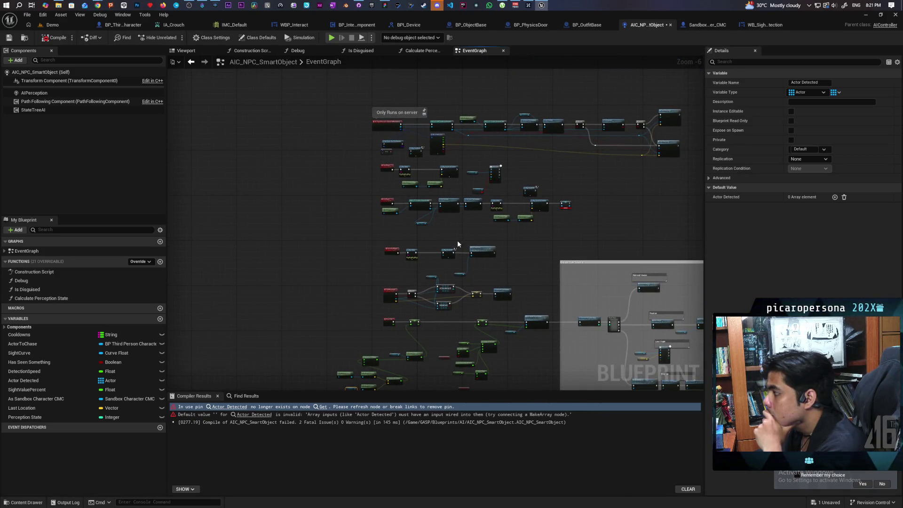
pyautogui.scroll(2, 458, 243)
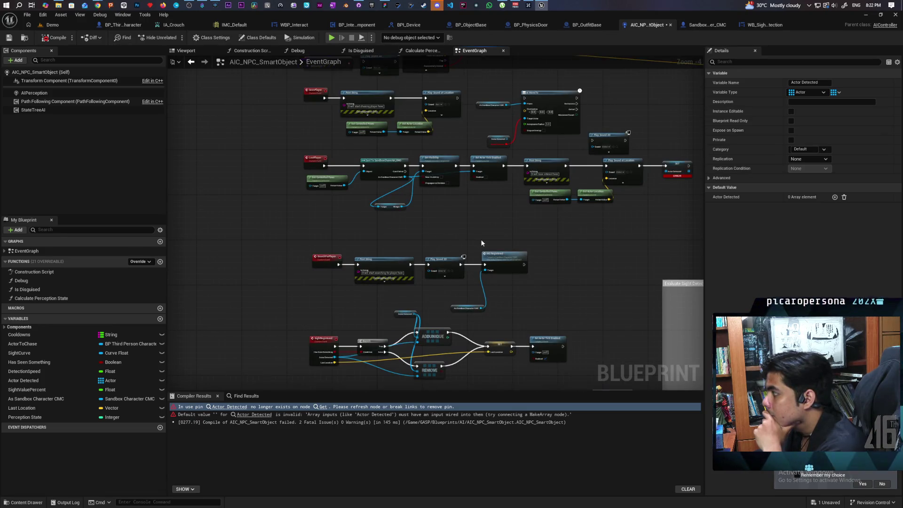
pyautogui.scroll(1, 481, 239)
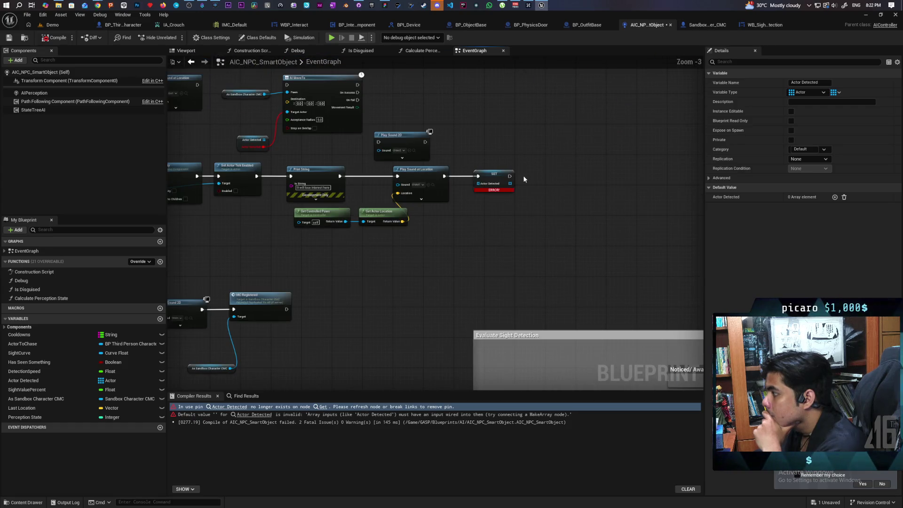
# - Delete the erroring SET Actor Detected node and the stray Actor Detected getter, then recompile
pyautogui.press('Delete')
pyautogui.moveTo(485, 229); pyautogui.dragTo(549, 253)
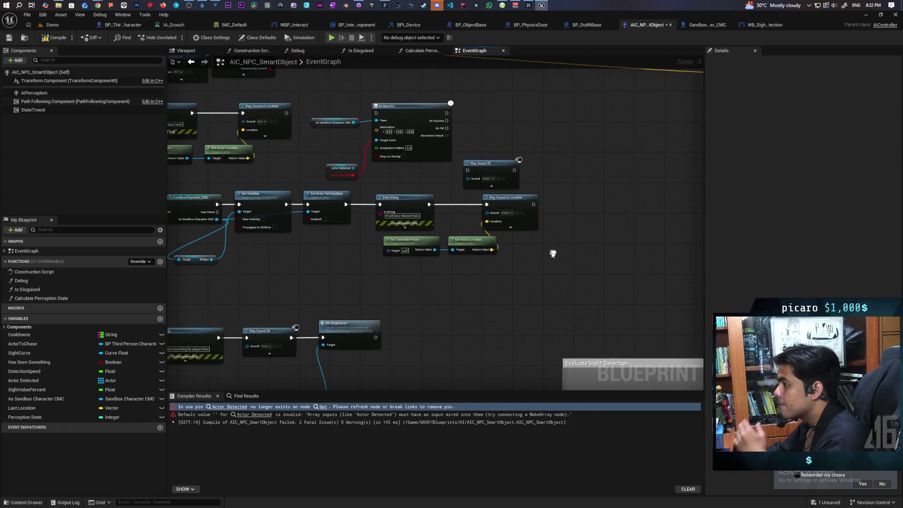
pyautogui.scroll(2, 405, 236)
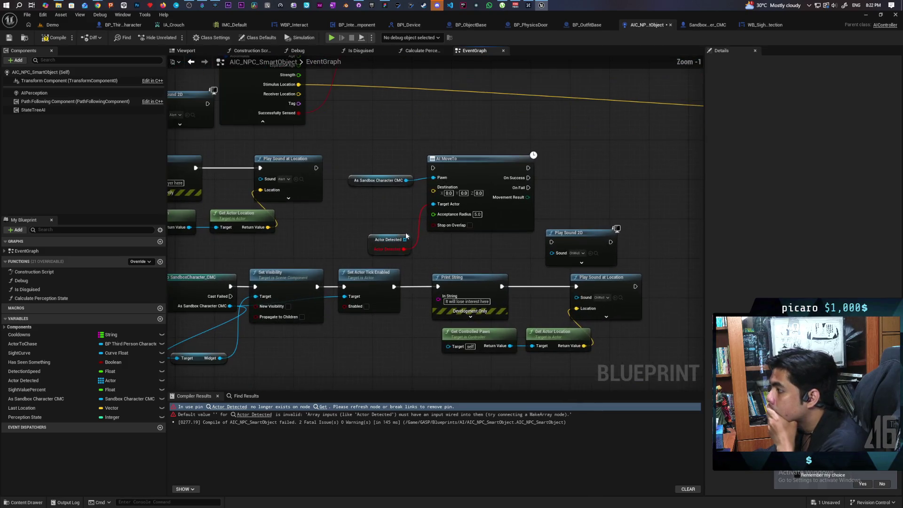
pyautogui.click(379, 245)
pyautogui.press('Delete')
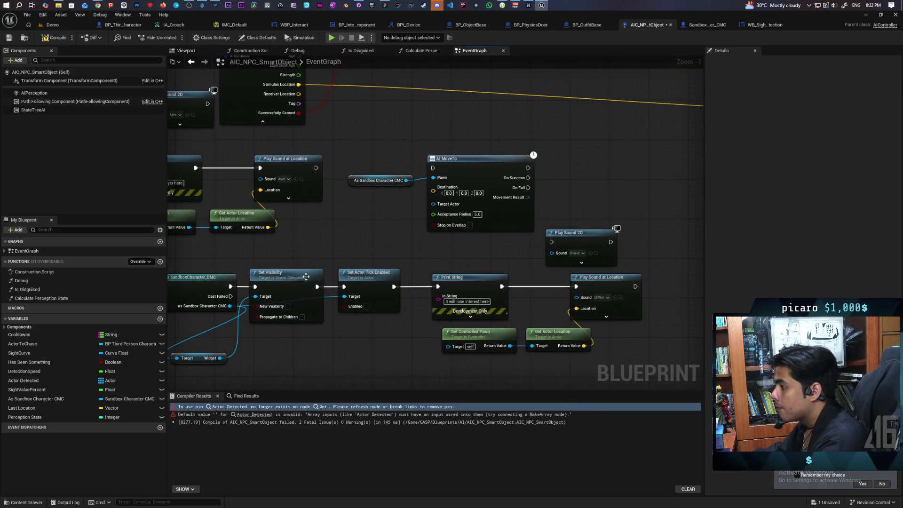
pyautogui.scroll(-2, 393, 340)
pyautogui.click(55, 37)
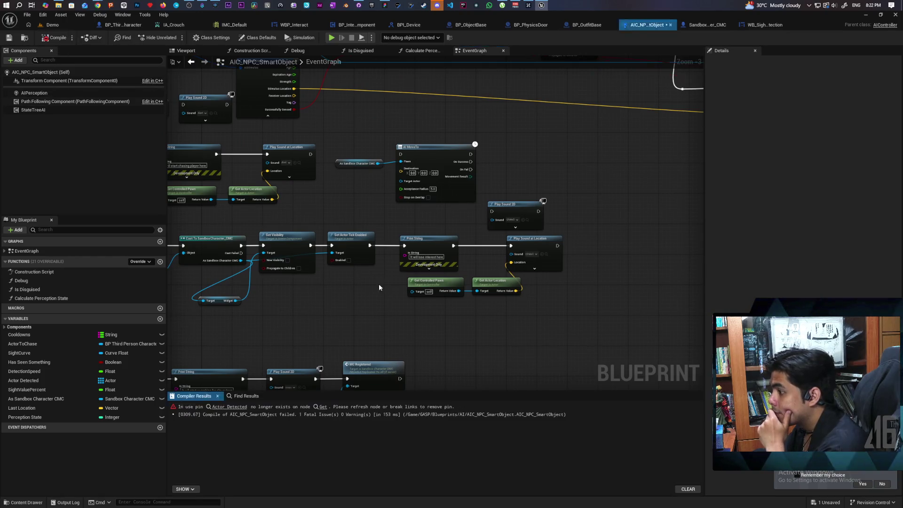
# - Break the Actor Detected link into Get Actor Location and compile successfully
pyautogui.scroll(-2, 350, 309)
pyautogui.scroll(3, 350, 309)
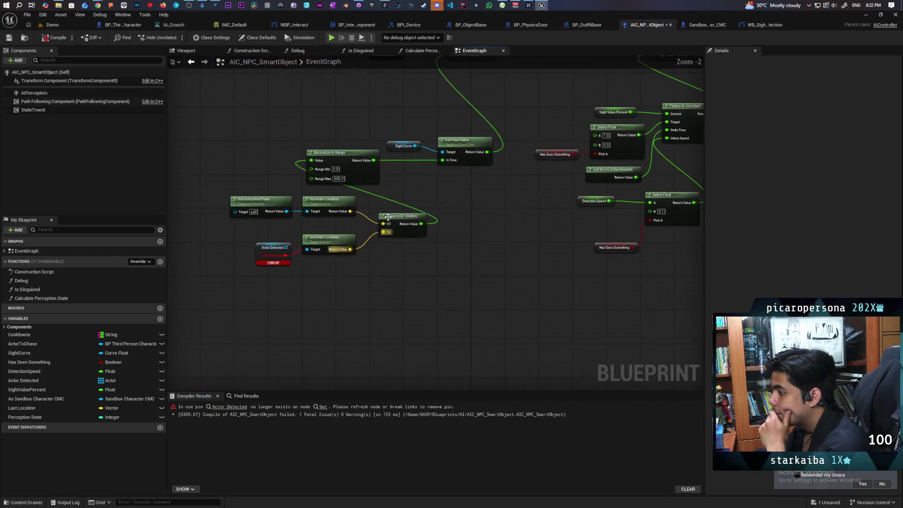
pyautogui.keyDown('alt'); pyautogui.click(366, 247); pyautogui.keyUp('alt')
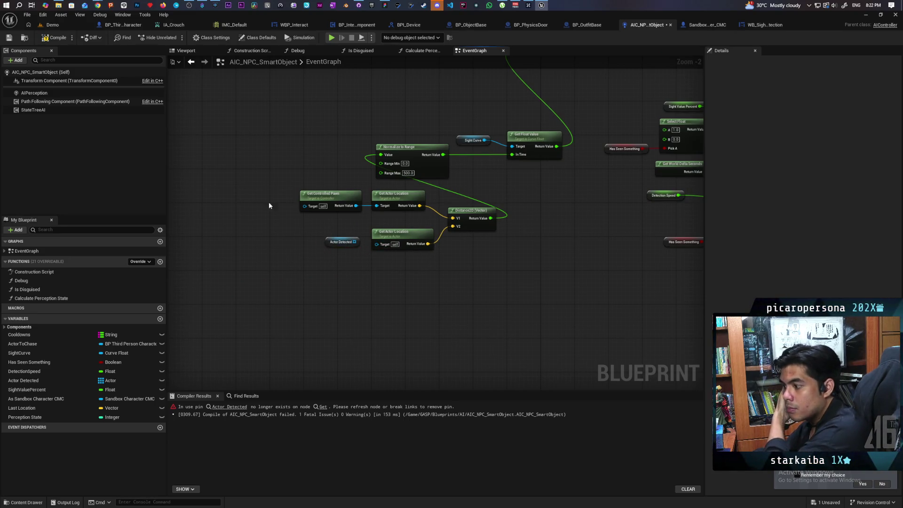
pyautogui.click(63, 40)
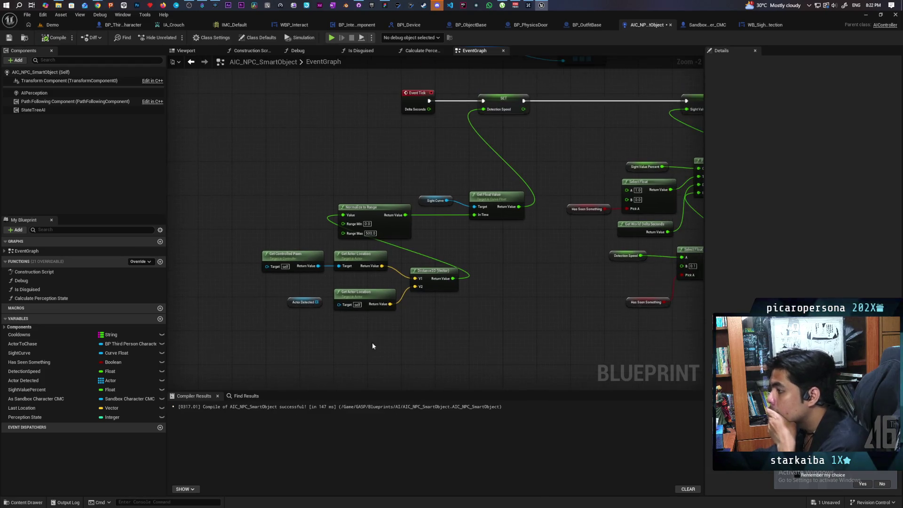
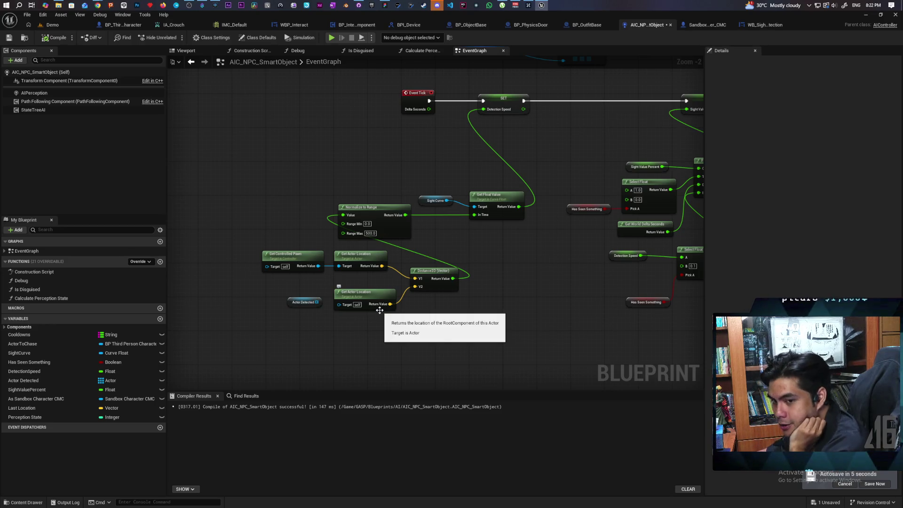
# - Wire Actor To Chase into the Target of the lower Get Actor Location in the distance check
pyautogui.moveTo(483, 305)
pyautogui.mouseDown()
pyautogui.moveTo(478, 350)
pyautogui.moveTo(506, 322)
pyautogui.mouseUp()
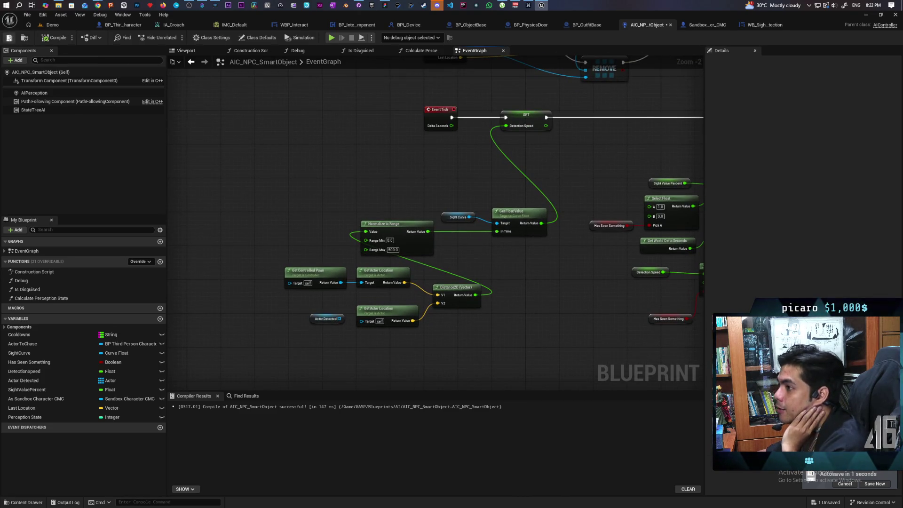
pyautogui.moveTo(360, 254); pyautogui.dragTo(473, 293)
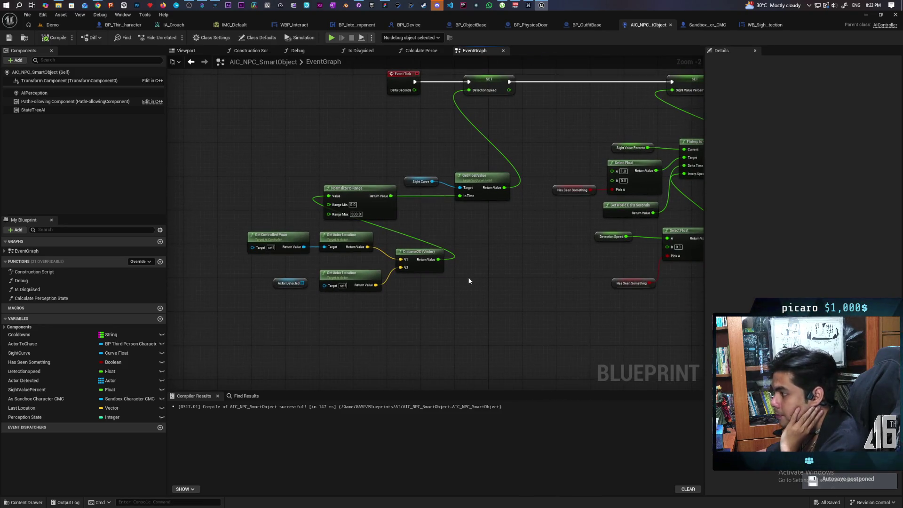
pyautogui.scroll(2, 473, 293)
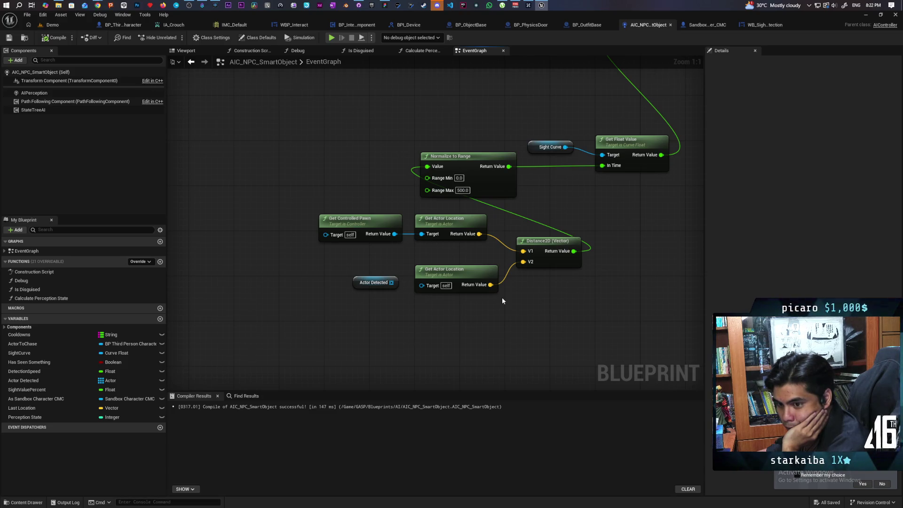
pyautogui.scroll(-6, 529, 196)
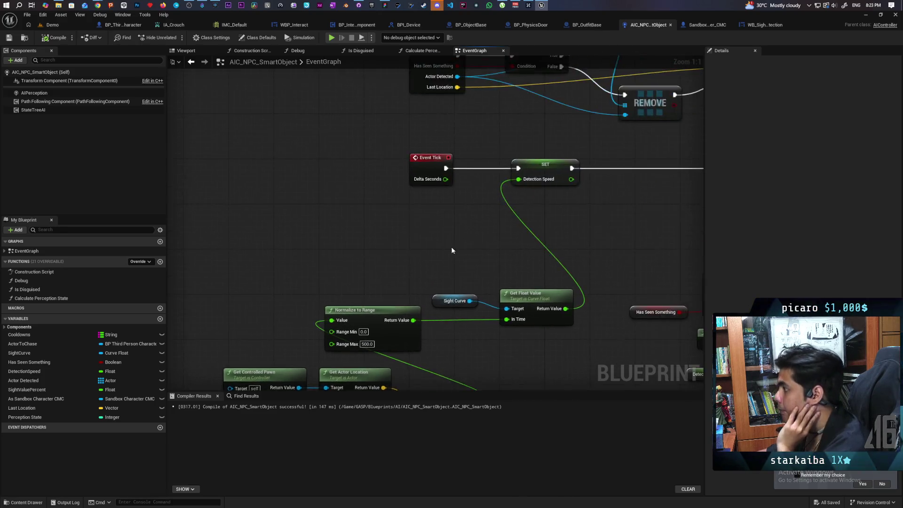
pyautogui.scroll(2, 495, 233)
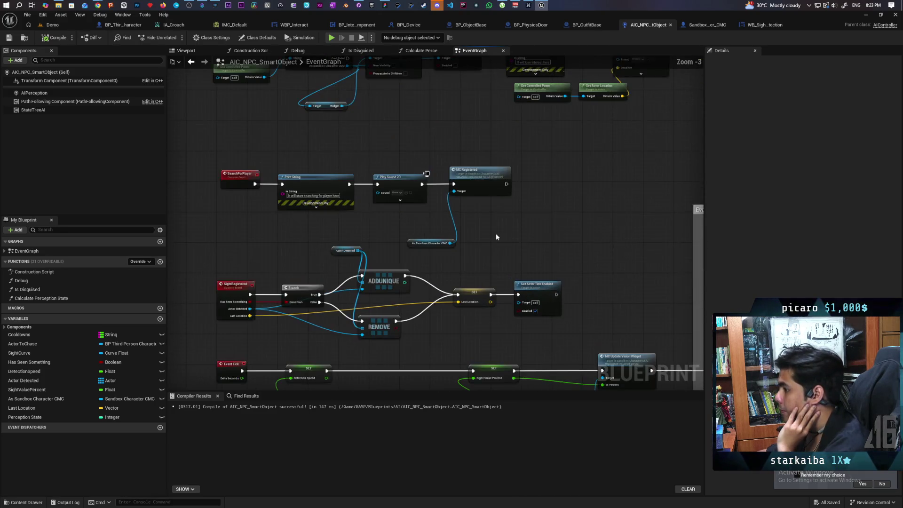
pyautogui.scroll(-3, 490, 265)
pyautogui.scroll(4, 415, 214)
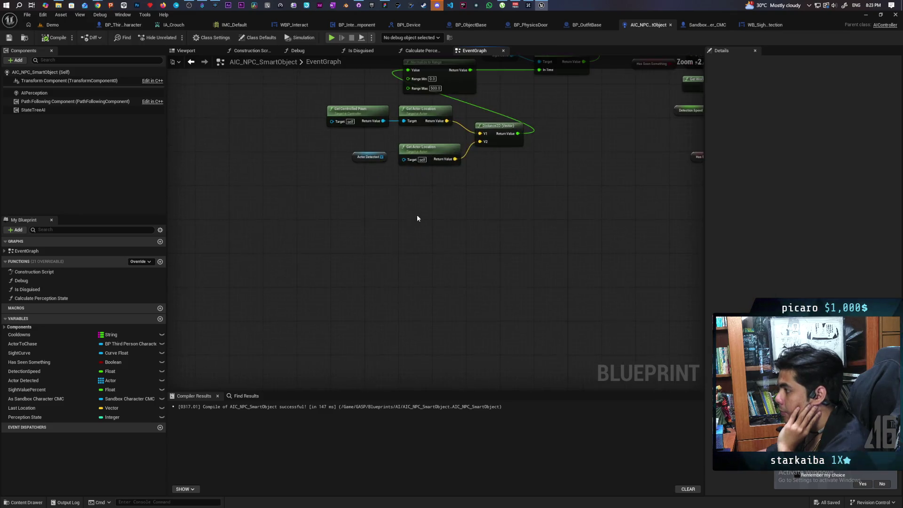
pyautogui.scroll(2, 412, 284)
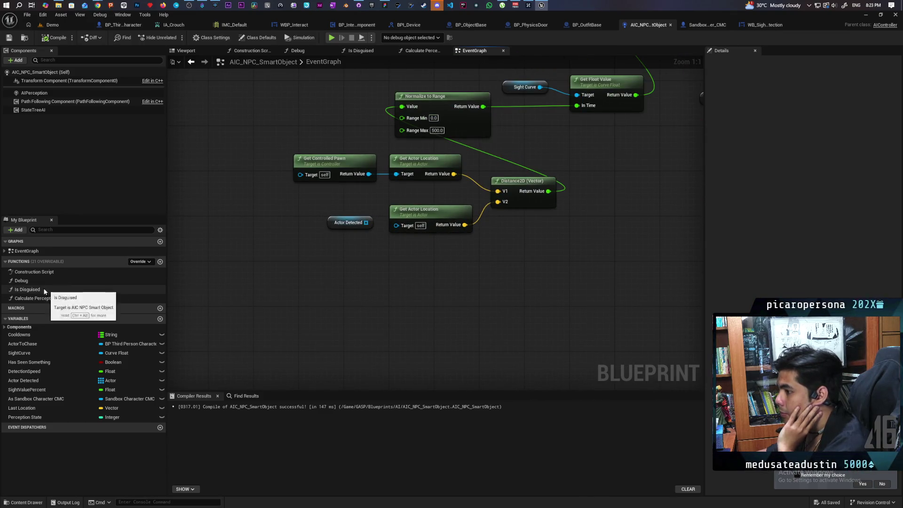
pyautogui.moveTo(35, 346)
pyautogui.mouseDown()
pyautogui.moveTo(414, 231)
pyautogui.moveTo(397, 225)
pyautogui.mouseUp()
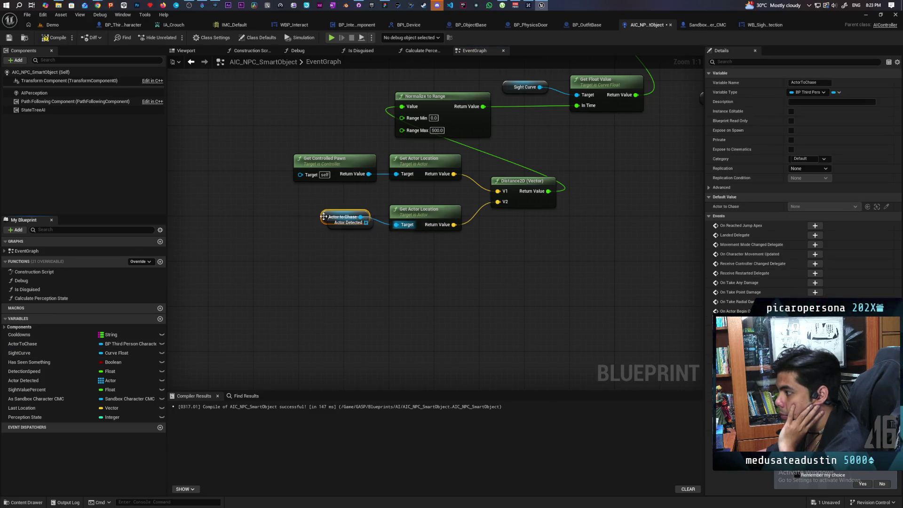
pyautogui.moveTo(323, 217); pyautogui.dragTo(331, 255)
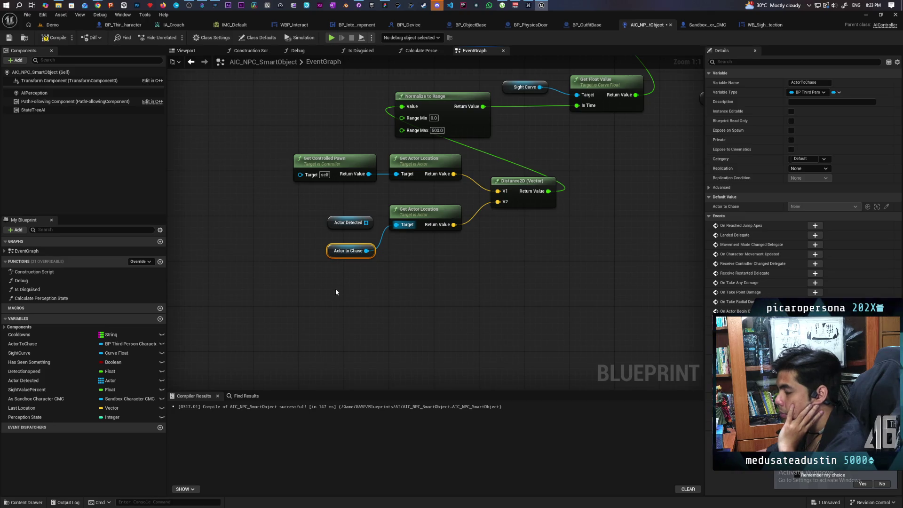
pyautogui.moveTo(335, 288)
pyautogui.mouseDown()
pyautogui.moveTo(324, 326)
pyautogui.moveTo(312, 324)
pyautogui.mouseUp()
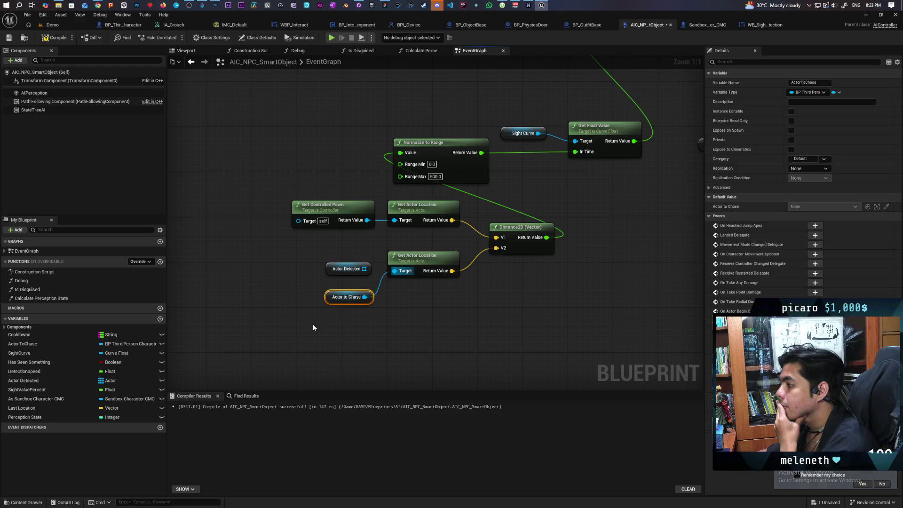
# - Delete the now-unused Actor Detected getter
pyautogui.click(350, 270)
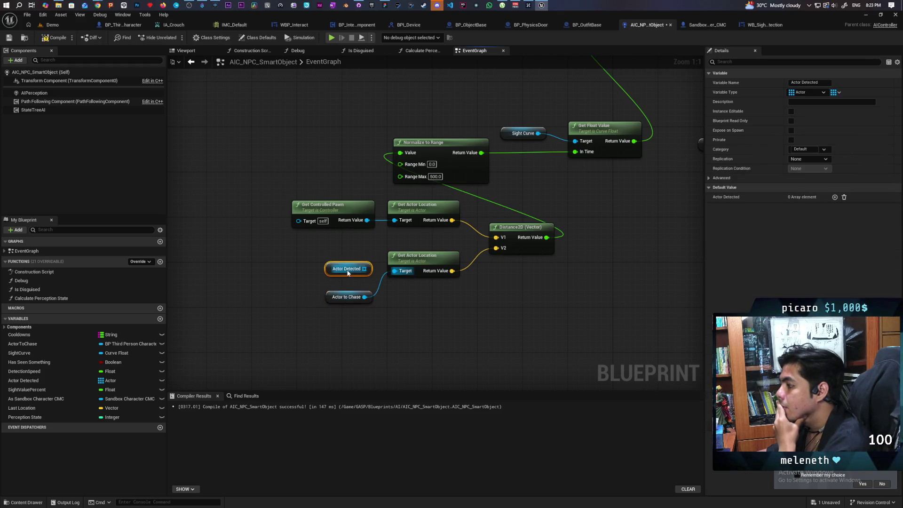
pyautogui.press('Delete')
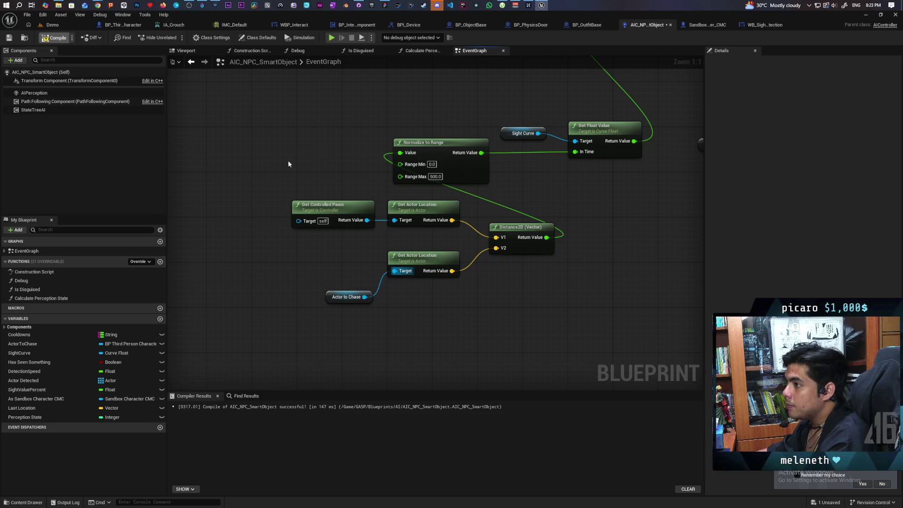
pyautogui.scroll(-3, 288, 160)
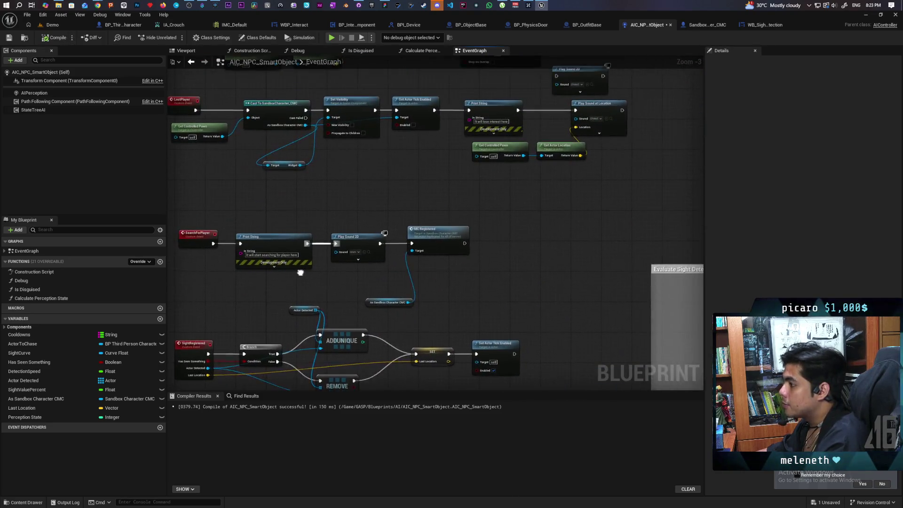
# - Tidy the SET Last Location node and inspect the Calculate Perception State and Is Disguised graphs
pyautogui.moveTo(300, 272); pyautogui.dragTo(310, 267)
pyautogui.moveTo(318, 192); pyautogui.dragTo(317, 159)
pyautogui.moveTo(252, 294); pyautogui.dragTo(229, 255)
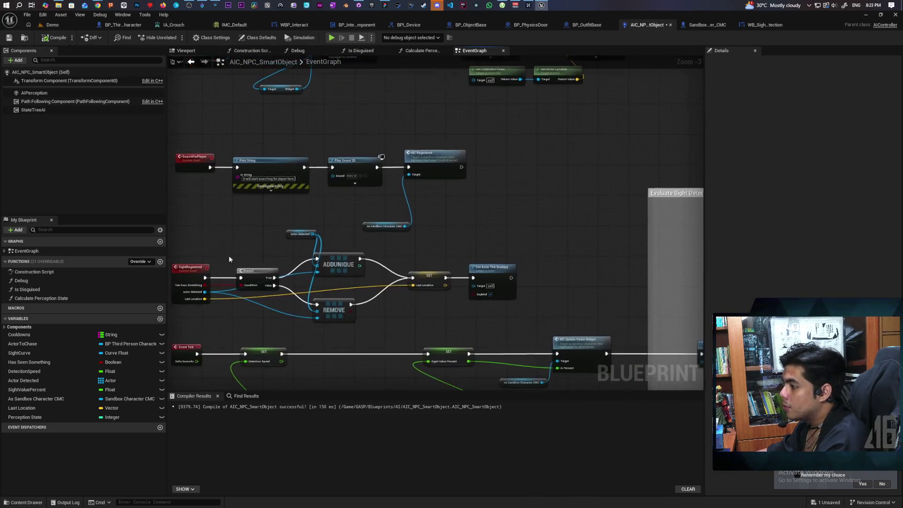
pyautogui.scroll(4, 403, 295)
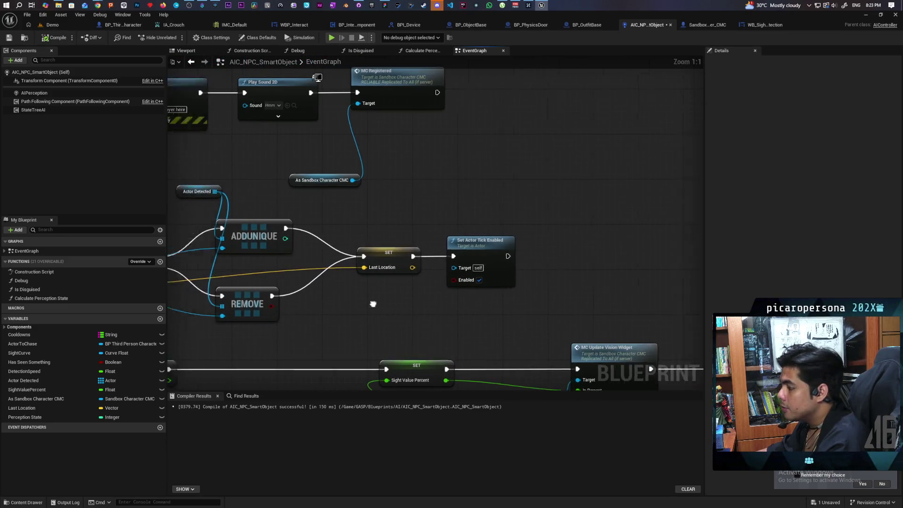
pyautogui.moveTo(373, 304); pyautogui.dragTo(491, 268)
pyautogui.moveTo(503, 217)
pyautogui.mouseDown()
pyautogui.moveTo(474, 228)
pyautogui.moveTo(400, 229)
pyautogui.moveTo(602, 221)
pyautogui.mouseUp()
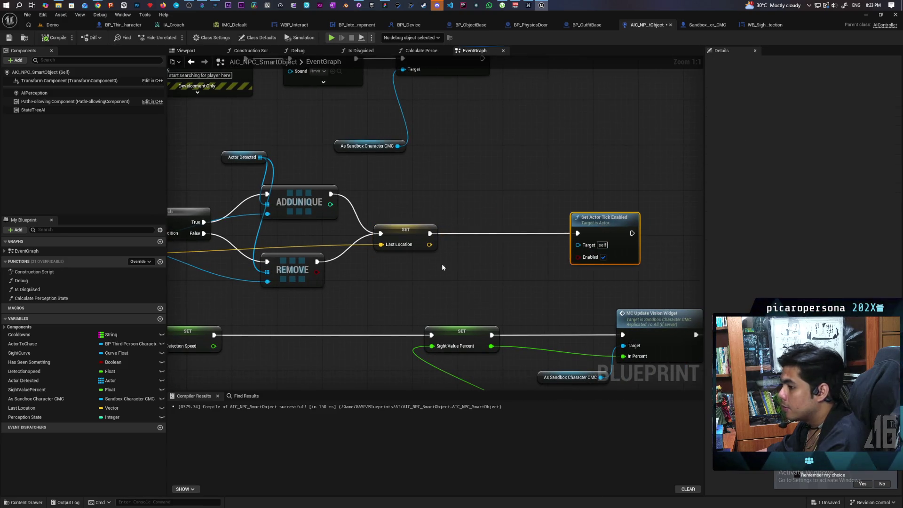
pyautogui.doubleClick(69, 299)
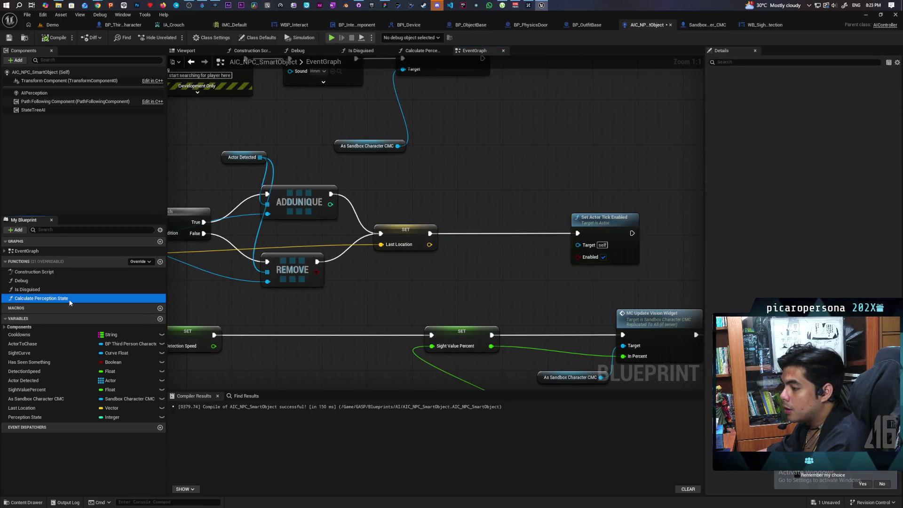
pyautogui.scroll(-1, 315, 273)
pyautogui.moveTo(315, 274); pyautogui.dragTo(393, 278)
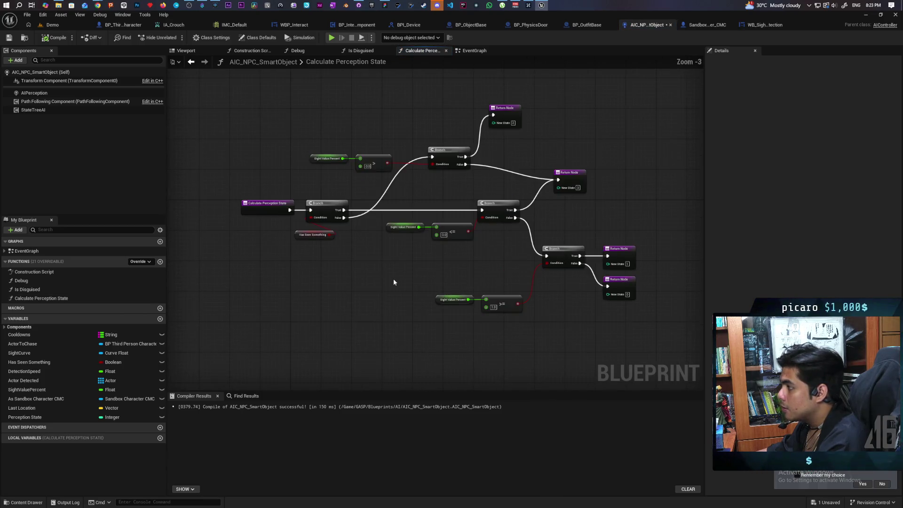
pyautogui.doubleClick(33, 289)
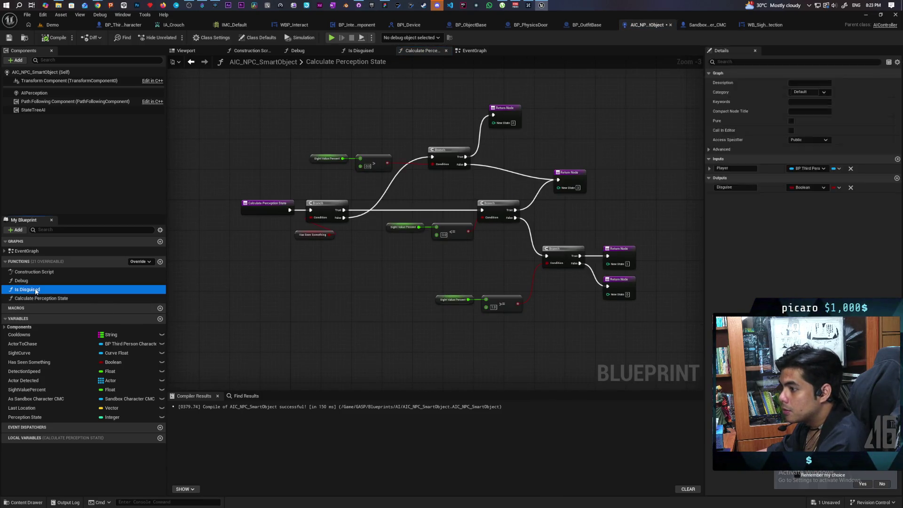
# - Add a new blueprint function named 'Set Actor to Chase'
pyautogui.click(160, 262)
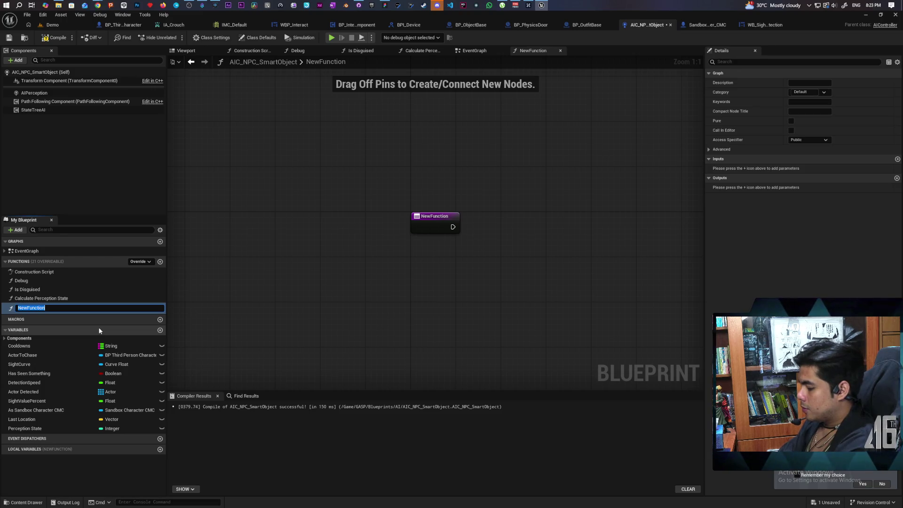
pyautogui.write('Set Ac')
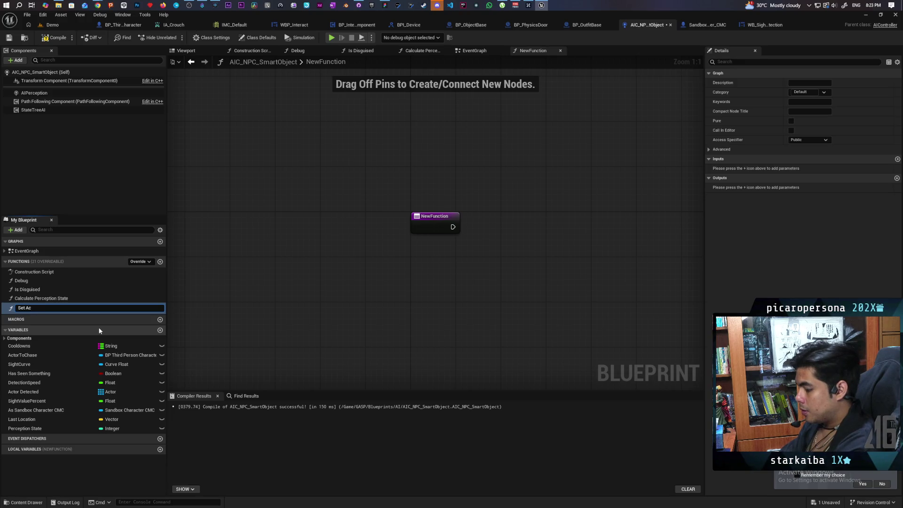
pyautogui.write('tor to Chase')
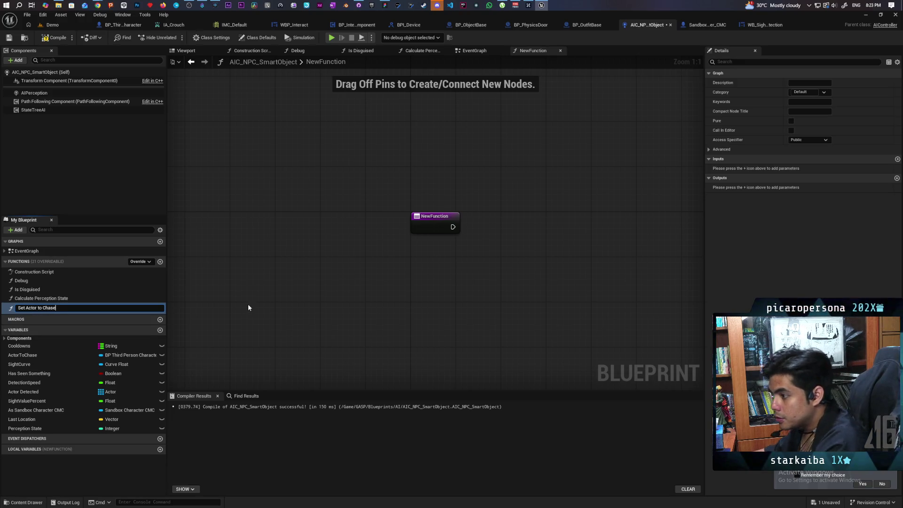
pyautogui.press('Return')
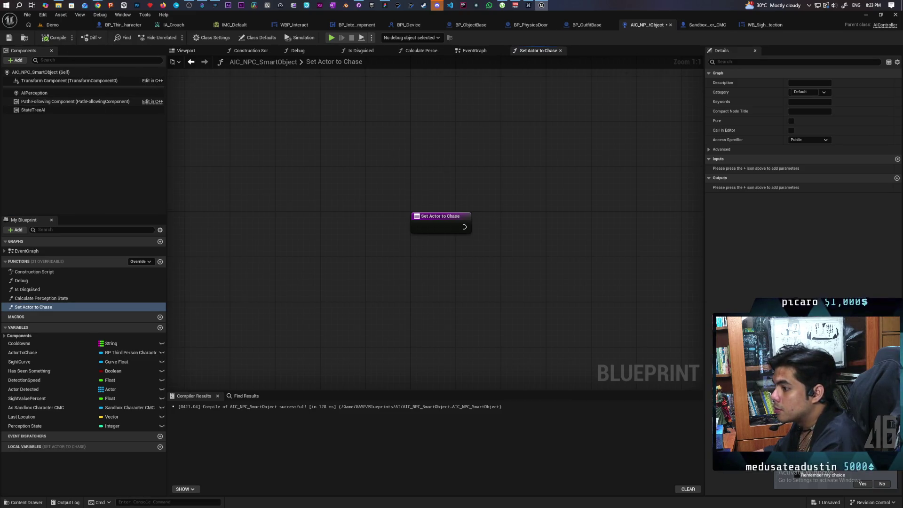
# - Return from the function graphs to the EventGraph
pyautogui.moveTo(179, 204); pyautogui.dragTo(70, 134)
pyautogui.click(191, 62)
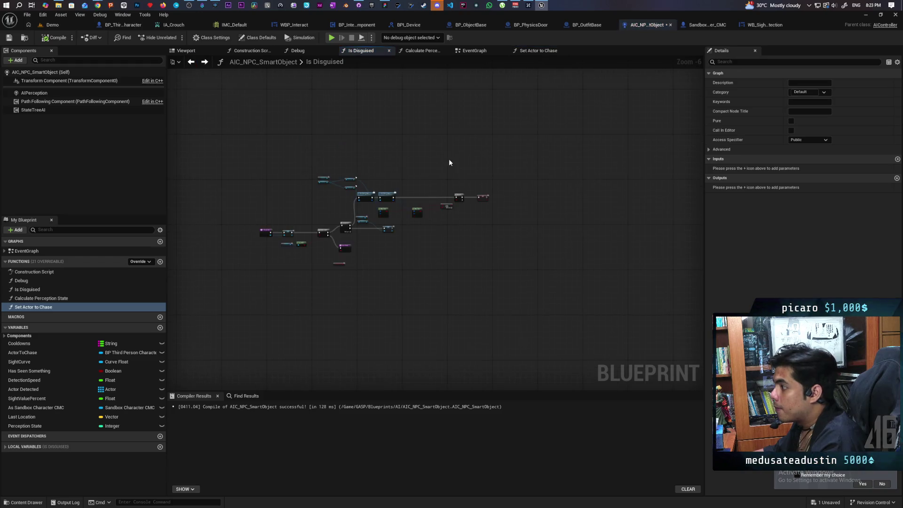
pyautogui.click(191, 63)
pyautogui.click(192, 63)
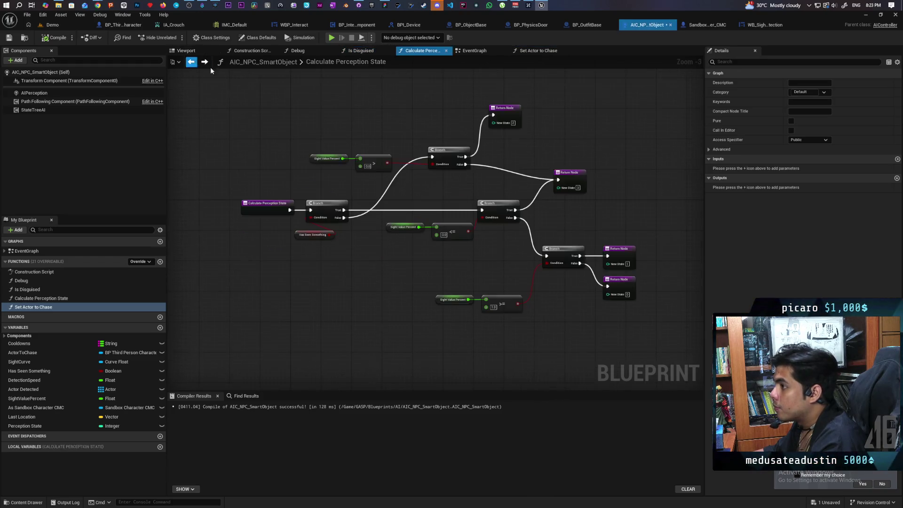
pyautogui.click(472, 50)
# - Call Set Actor to Chase after SET Last Location, then place Actor Detected inside that function
pyautogui.moveTo(28, 309)
pyautogui.mouseDown()
pyautogui.moveTo(465, 241)
pyautogui.moveTo(454, 238)
pyautogui.moveTo(493, 223)
pyautogui.mouseUp()
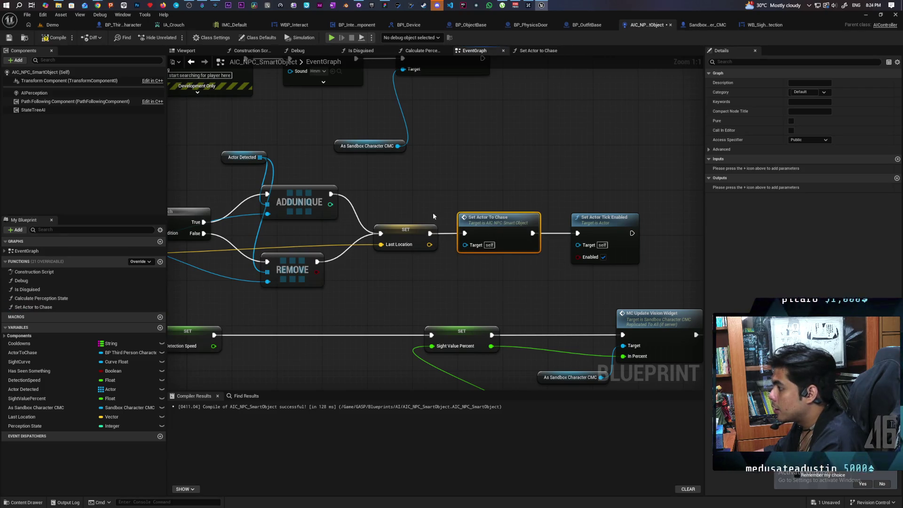
pyautogui.doubleClick(500, 220)
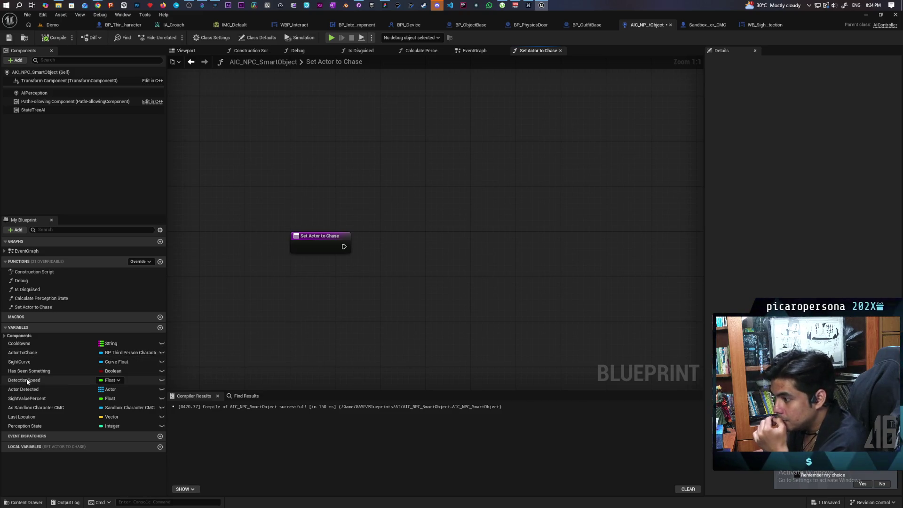
pyautogui.moveTo(25, 390)
pyautogui.mouseDown()
pyautogui.moveTo(357, 270)
pyautogui.moveTo(348, 294)
pyautogui.moveTo(425, 293)
pyautogui.moveTo(441, 235)
pyautogui.mouseUp()
# - Add an Actor Detected getter and a Get Actor Location on the loop's Array Element
pyautogui.click(377, 298)
pyautogui.hotkey('ctrl', 'v')
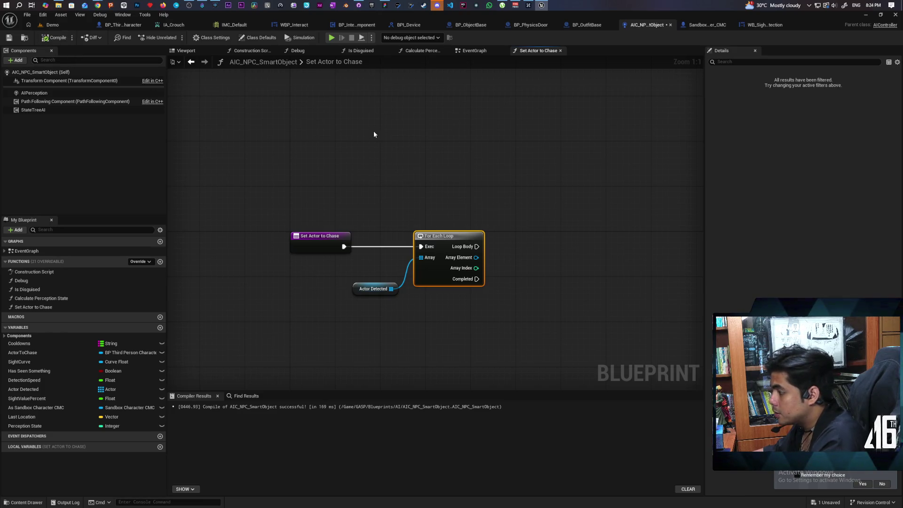
pyautogui.hotkey('ctrl', 's')
pyautogui.moveTo(441, 157); pyautogui.dragTo(387, 141)
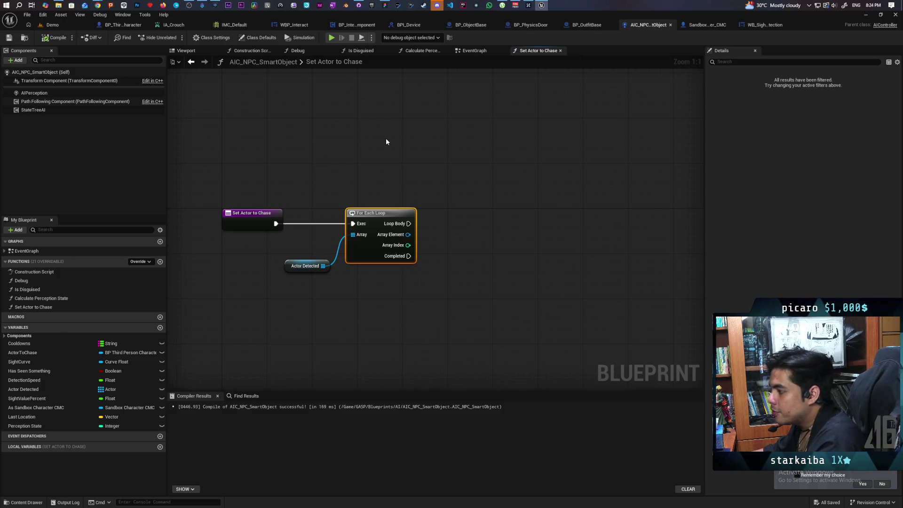
pyautogui.moveTo(386, 141); pyautogui.dragTo(306, 162)
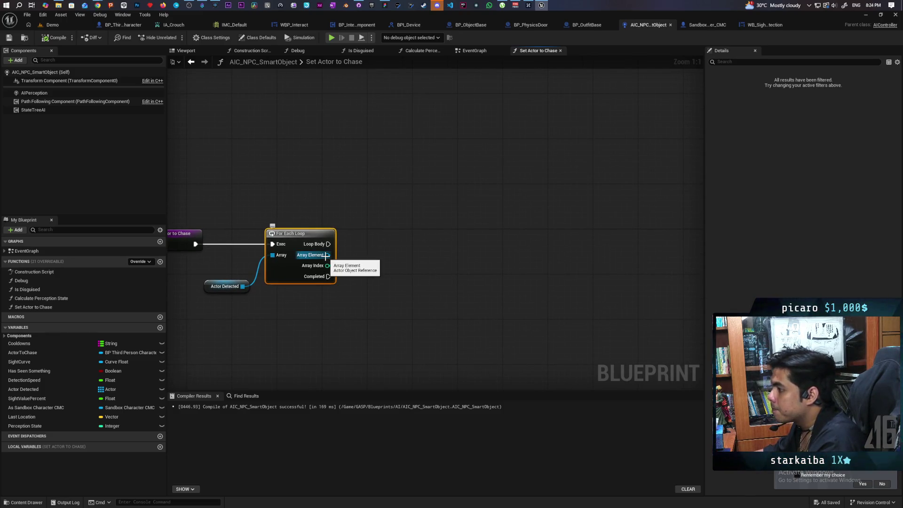
pyautogui.moveTo(325, 255)
pyautogui.mouseDown()
pyautogui.moveTo(387, 251)
pyautogui.moveTo(380, 248)
pyautogui.mouseUp()
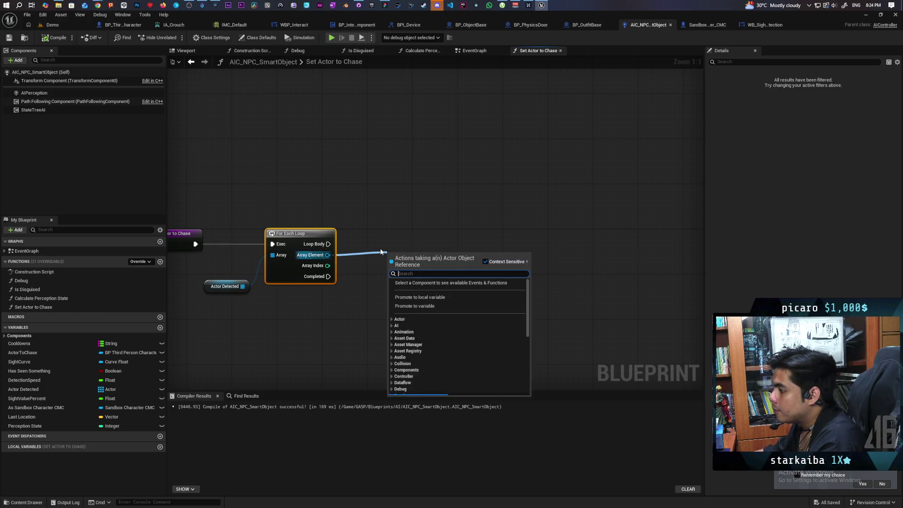
pyautogui.write('get actor loca')
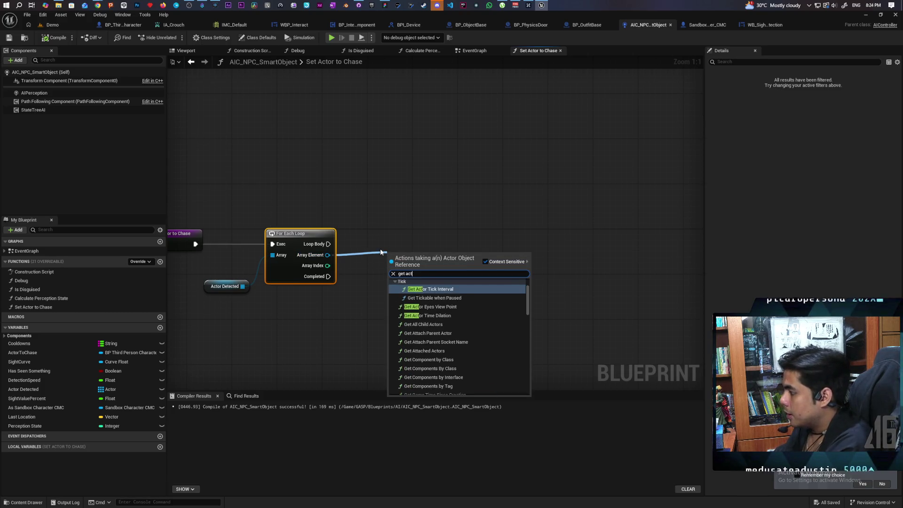
pyautogui.press('Return')
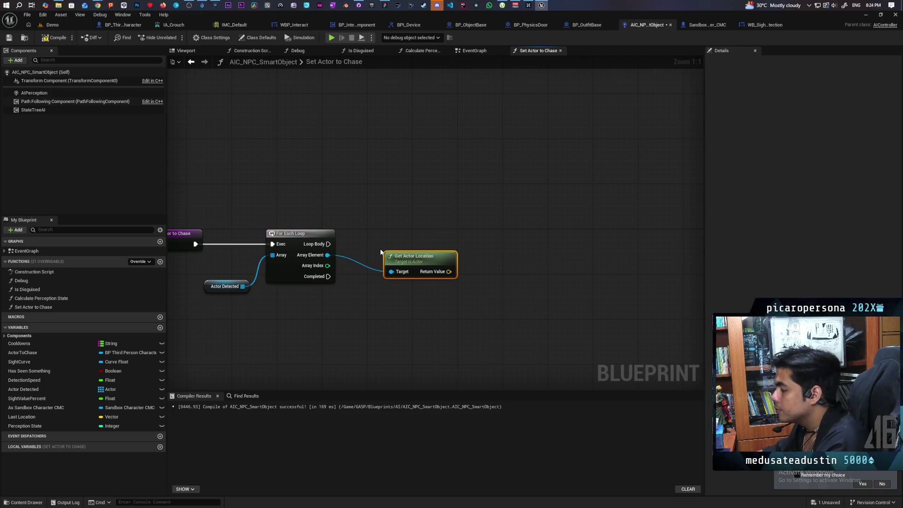
pyautogui.moveTo(429, 265); pyautogui.dragTo(434, 264)
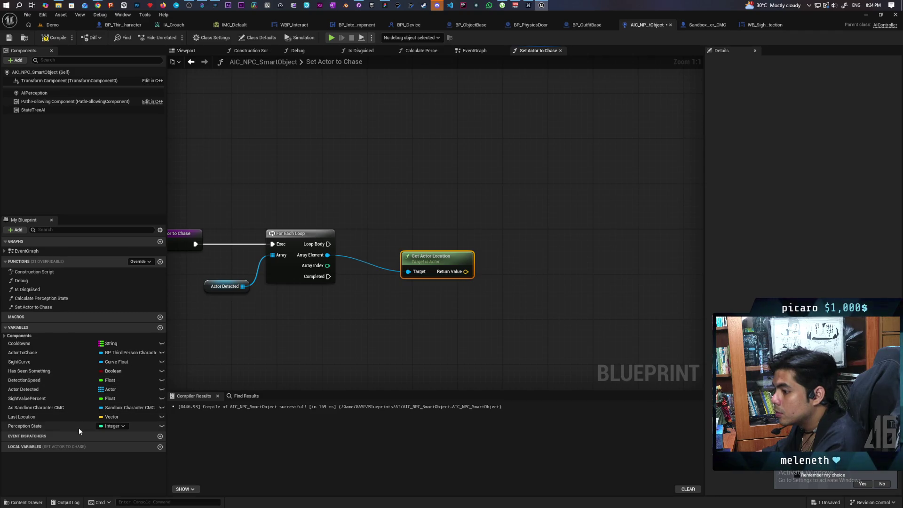
# - Add Get Controlled Pawn feeding a second Get Actor Location node
pyautogui.rightClick(309, 150)
pyautogui.write('get con')
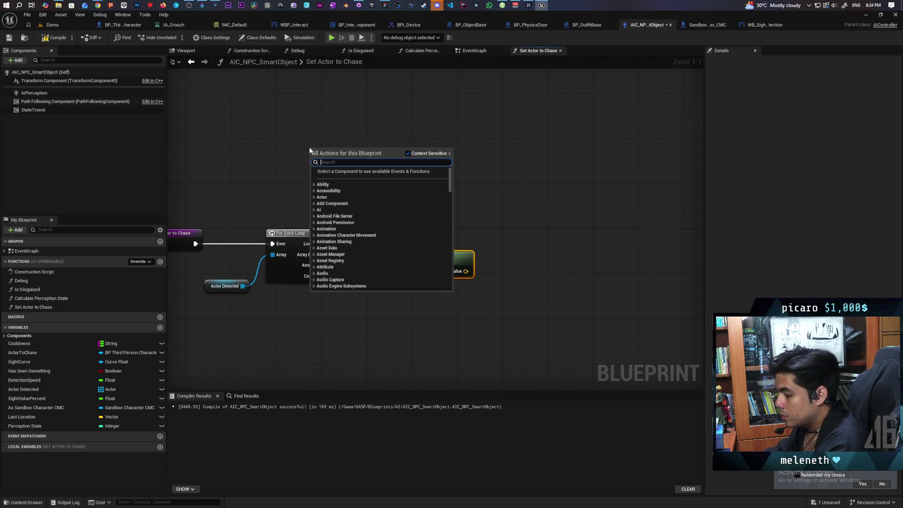
pyautogui.write('troll')
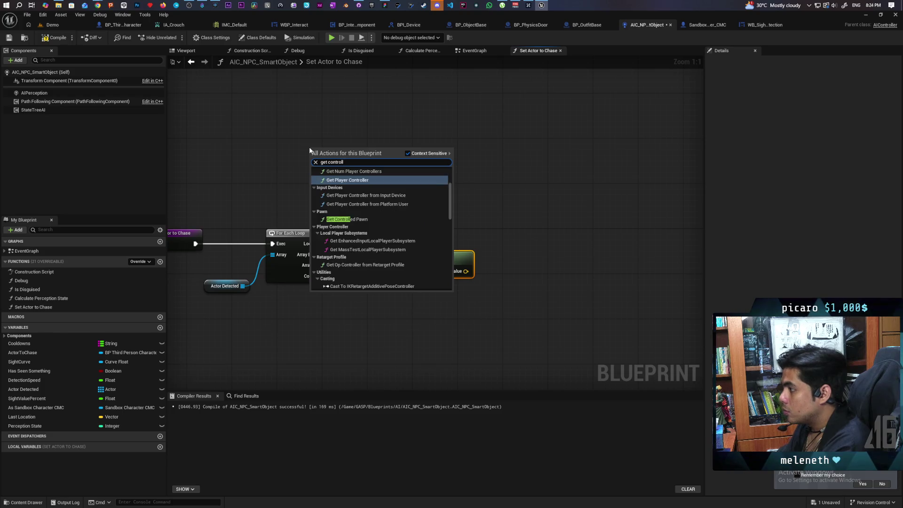
pyautogui.click(343, 219)
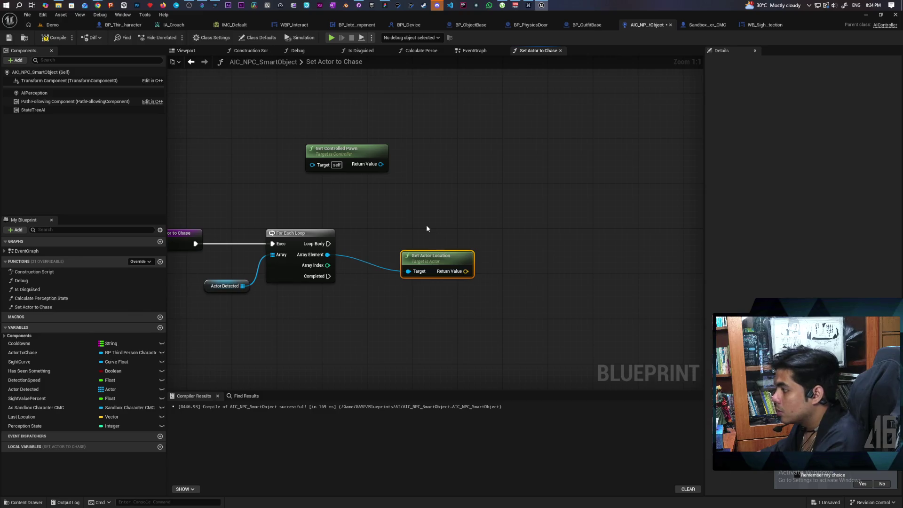
pyautogui.hotkey('ctrl', 'c')
pyautogui.hotkey('ctrl', 'v')
pyautogui.moveTo(409, 194); pyautogui.dragTo(431, 210)
pyautogui.moveTo(463, 216)
pyautogui.mouseDown()
pyautogui.moveTo(435, 212)
pyautogui.moveTo(434, 188)
pyautogui.moveTo(483, 201)
pyautogui.moveTo(491, 212)
pyautogui.mouseUp()
# - Add a Distance (Vector) node comparing the pawn and detected actor locations, then save
pyautogui.write('distan')
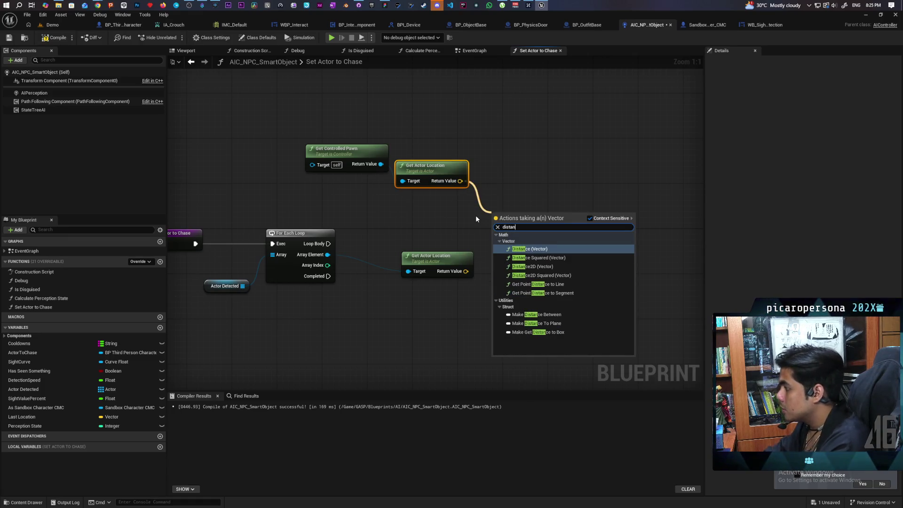
pyautogui.press('Return')
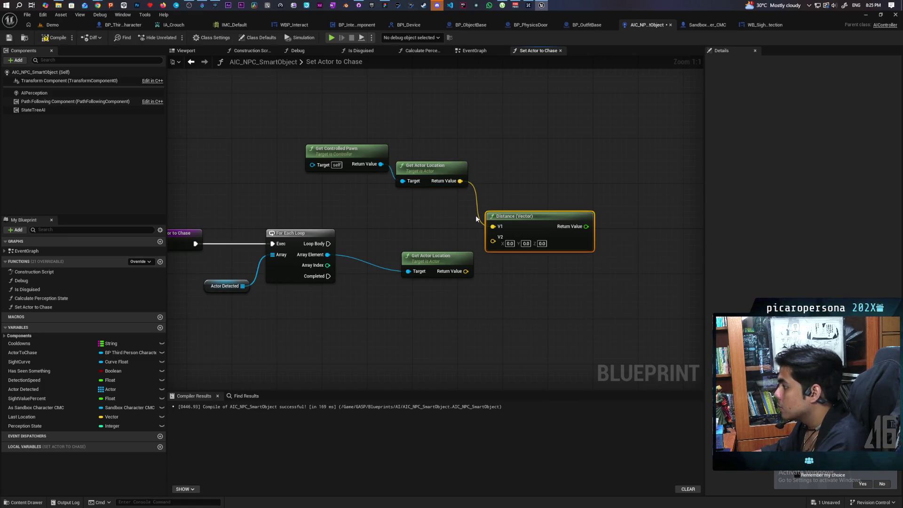
pyautogui.moveTo(465, 271); pyautogui.dragTo(493, 241)
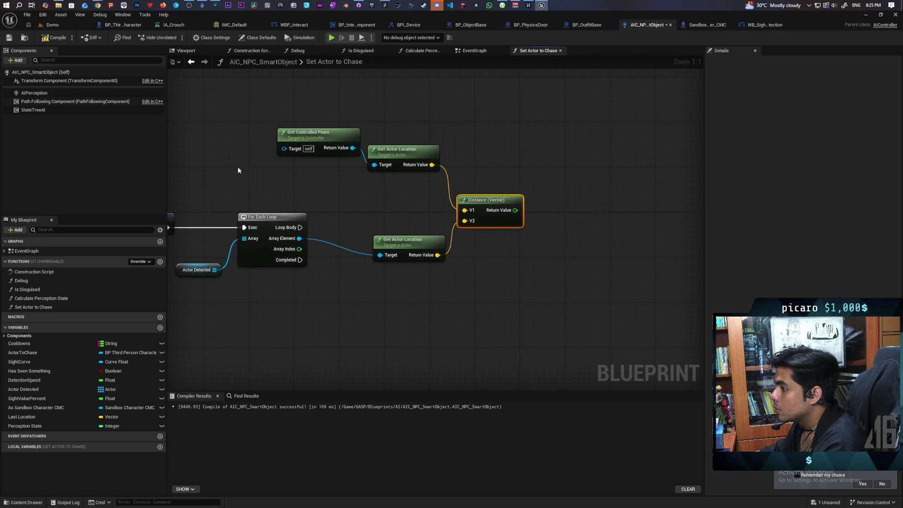
pyautogui.hotkey('ctrl', 's')
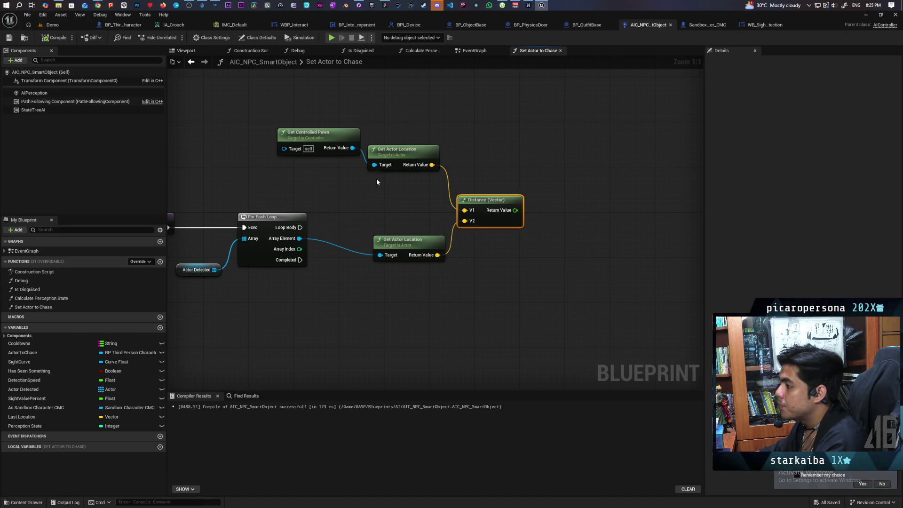
# - Add an Array Index == 0 check driving a Branch after the Loop Body
pyautogui.moveTo(409, 240); pyautogui.dragTo(409, 212)
pyautogui.moveTo(298, 255); pyautogui.dragTo(339, 259)
pyautogui.write('==')
pyautogui.press('Return')
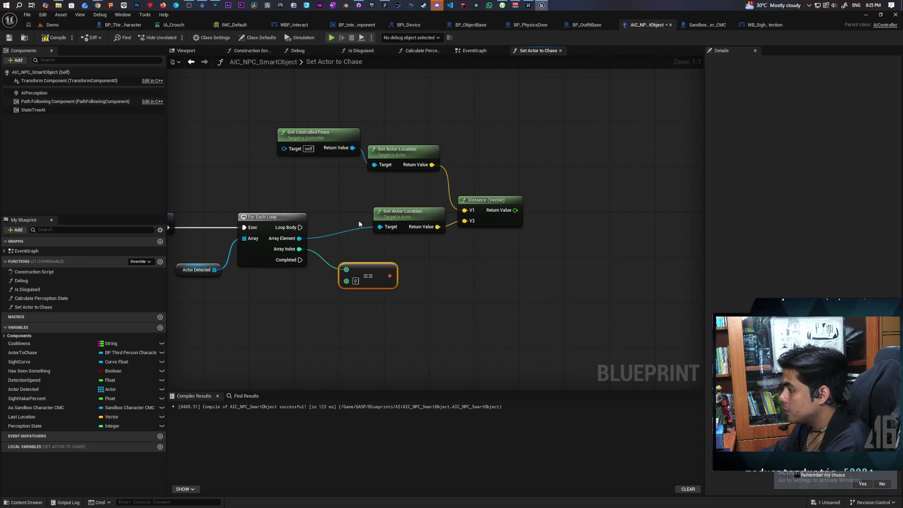
pyautogui.click(487, 258)
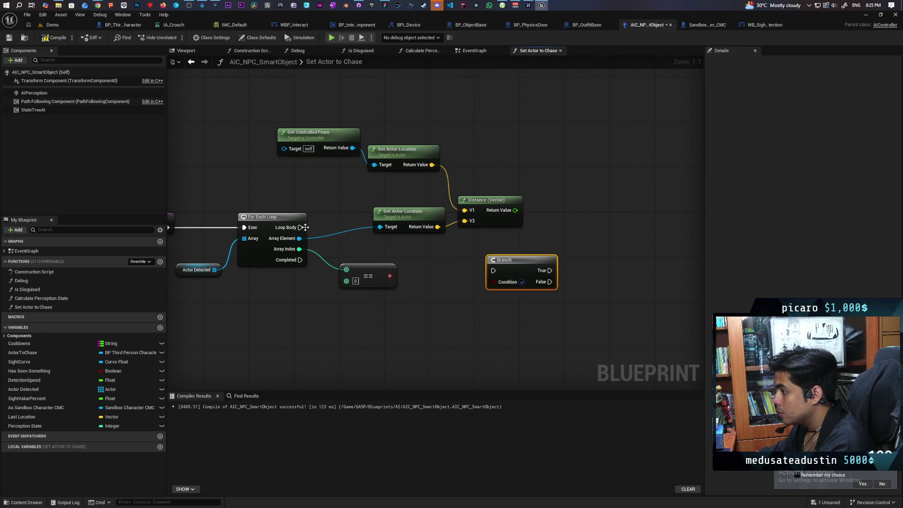
pyautogui.moveTo(300, 227); pyautogui.dragTo(493, 272)
pyautogui.moveTo(489, 199); pyautogui.dragTo(590, 195)
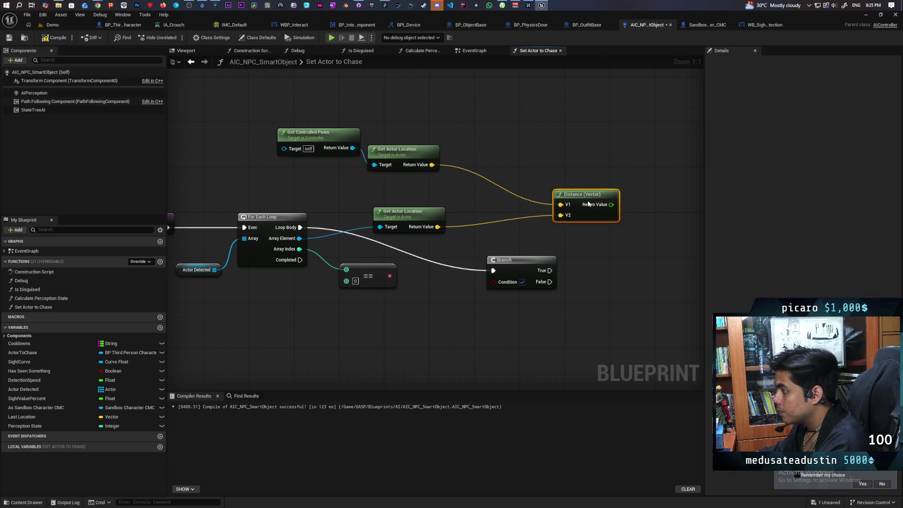
pyautogui.moveTo(510, 264); pyautogui.dragTo(481, 216)
pyautogui.moveTo(420, 212)
pyautogui.mouseDown()
pyautogui.moveTo(439, 277)
pyautogui.moveTo(398, 235)
pyautogui.mouseUp()
pyautogui.moveTo(498, 220); pyautogui.dragTo(487, 226)
pyautogui.moveTo(390, 276)
pyautogui.mouseDown()
pyautogui.moveTo(453, 239)
pyautogui.moveTo(428, 269)
pyautogui.mouseUp()
# - On the Branch's True path, store the distance in new local float NewLocalVar
pyautogui.moveTo(525, 220)
pyautogui.mouseDown()
pyautogui.moveTo(457, 301)
pyautogui.moveTo(416, 299)
pyautogui.moveTo(498, 257)
pyautogui.moveTo(498, 232)
pyautogui.mouseUp()
pyautogui.click(580, 295)
pyautogui.moveTo(446, 244); pyautogui.dragTo(515, 247)
pyautogui.press('Escape')
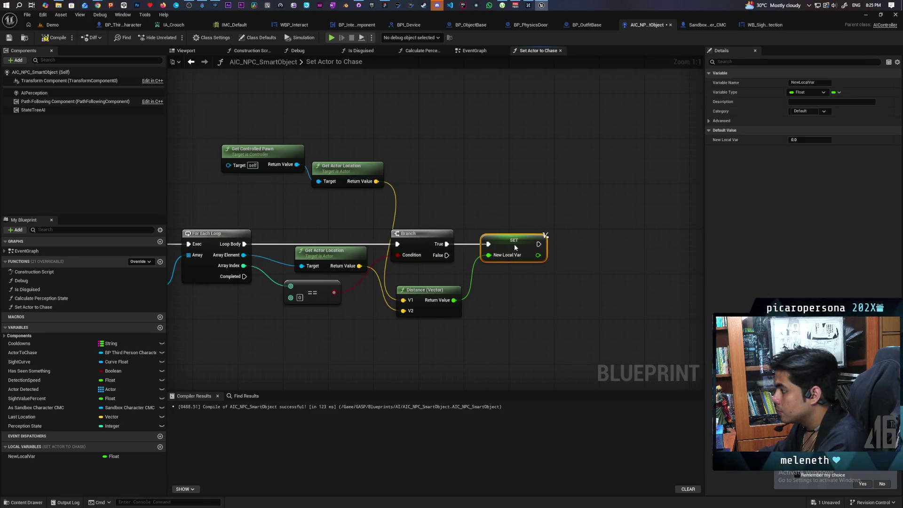
pyautogui.moveTo(531, 288)
pyautogui.mouseDown()
pyautogui.moveTo(613, 271)
pyautogui.moveTo(591, 264)
pyautogui.mouseUp()
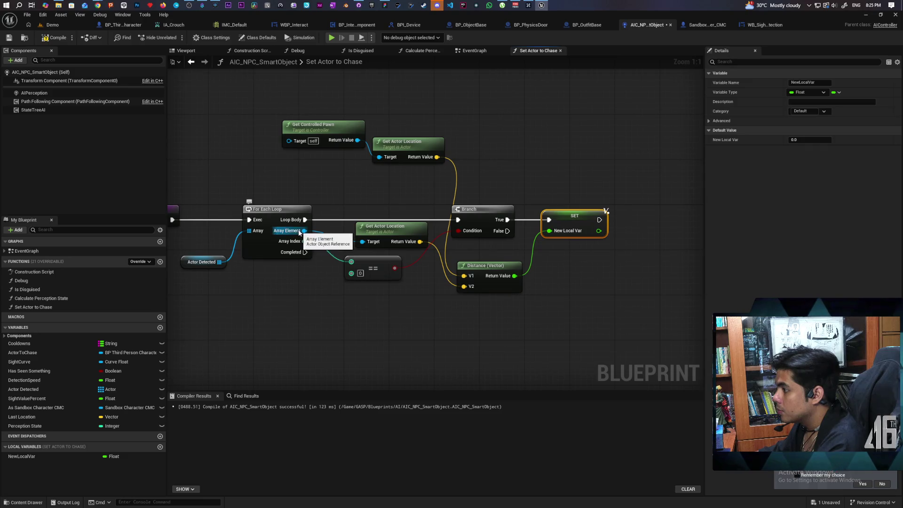
# - Store the loop's Array Element in new local Actor variable NewLocalVar_0 and compile
pyautogui.moveTo(299, 232)
pyautogui.mouseDown()
pyautogui.moveTo(596, 250)
pyautogui.moveTo(604, 259)
pyautogui.mouseUp()
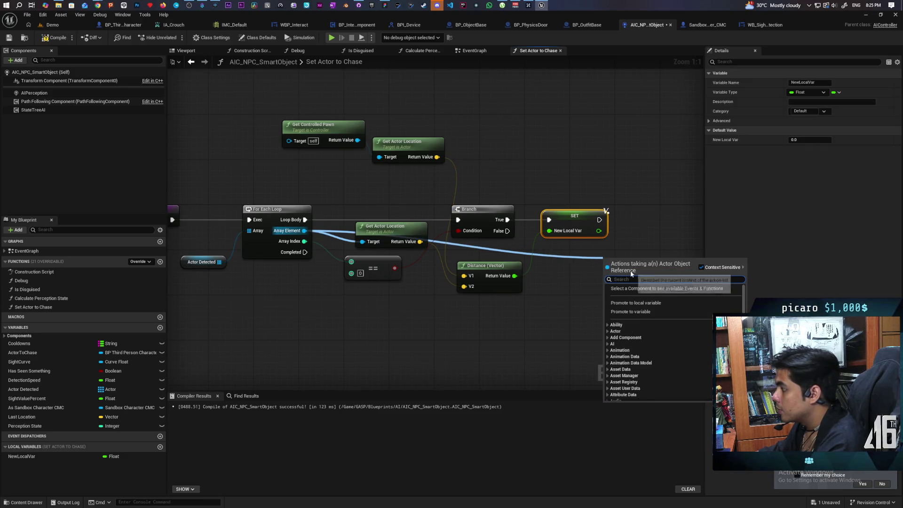
pyautogui.click(642, 303)
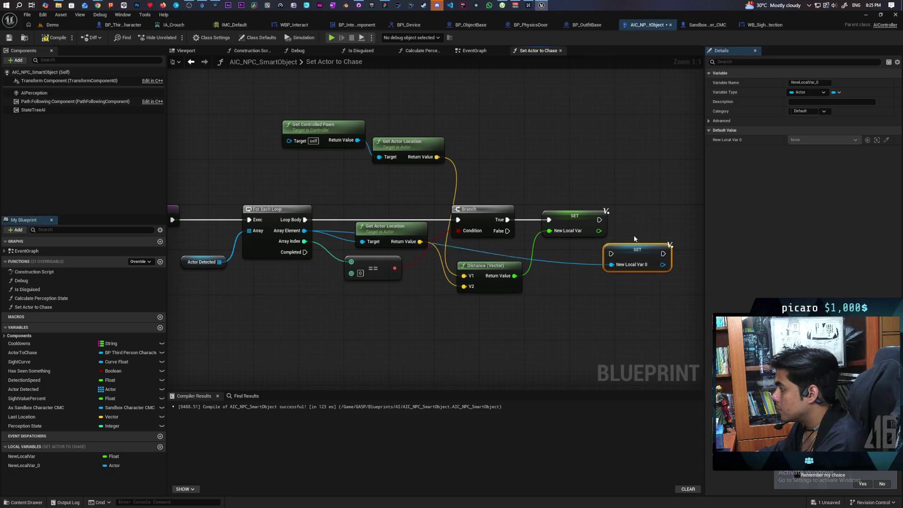
pyautogui.moveTo(630, 256)
pyautogui.mouseDown()
pyautogui.moveTo(648, 222)
pyautogui.moveTo(628, 220)
pyautogui.mouseUp()
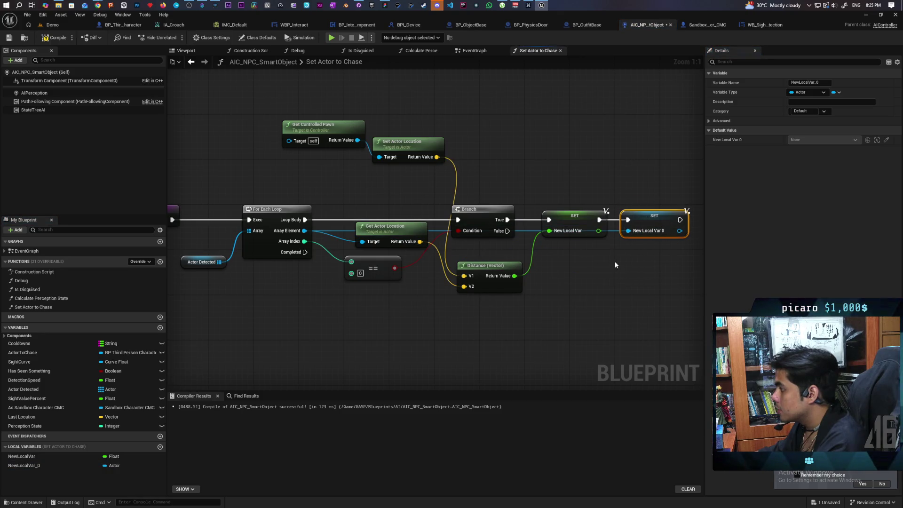
pyautogui.moveTo(593, 290)
pyautogui.mouseDown()
pyautogui.moveTo(570, 276)
pyautogui.moveTo(521, 269)
pyautogui.mouseUp()
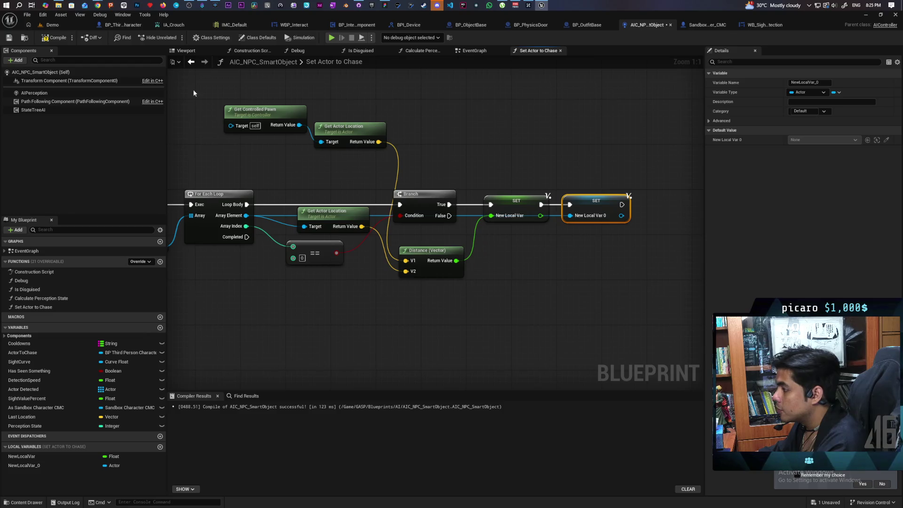
pyautogui.click(55, 37)
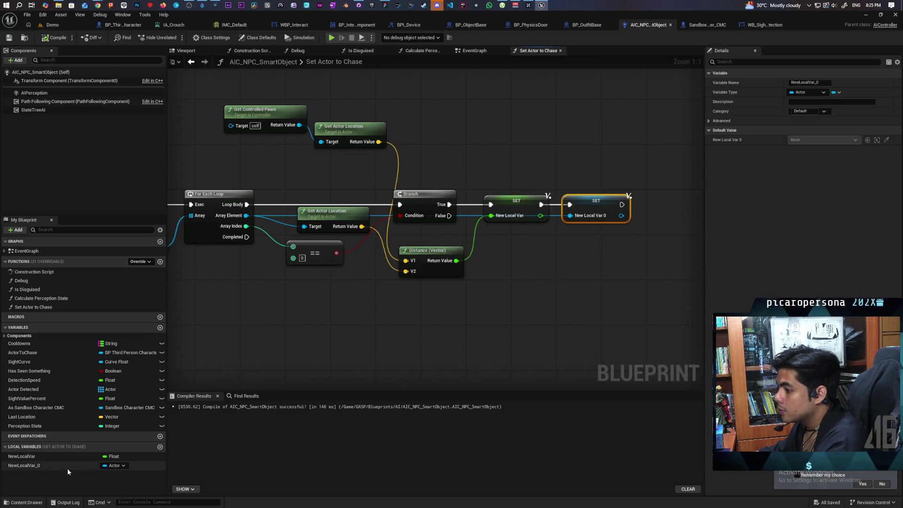
# - Add a NewLocalVar getter and a second Branch node
pyautogui.moveTo(21, 456)
pyautogui.mouseDown()
pyautogui.moveTo(497, 346)
pyautogui.moveTo(429, 301)
pyautogui.moveTo(438, 316)
pyautogui.mouseUp()
pyautogui.click(429, 301)
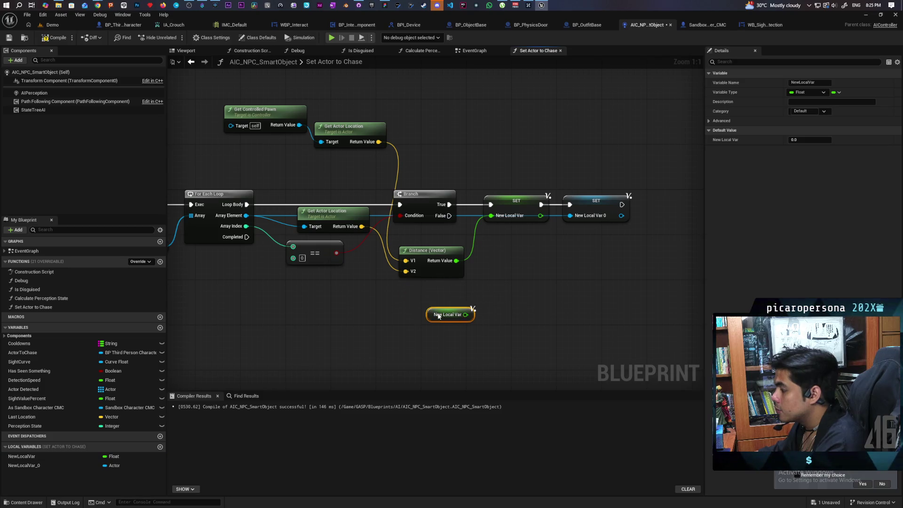
pyautogui.click(481, 276)
# - Route the first Branch's False output into the second Branch
pyautogui.moveTo(449, 215); pyautogui.dragTo(492, 284)
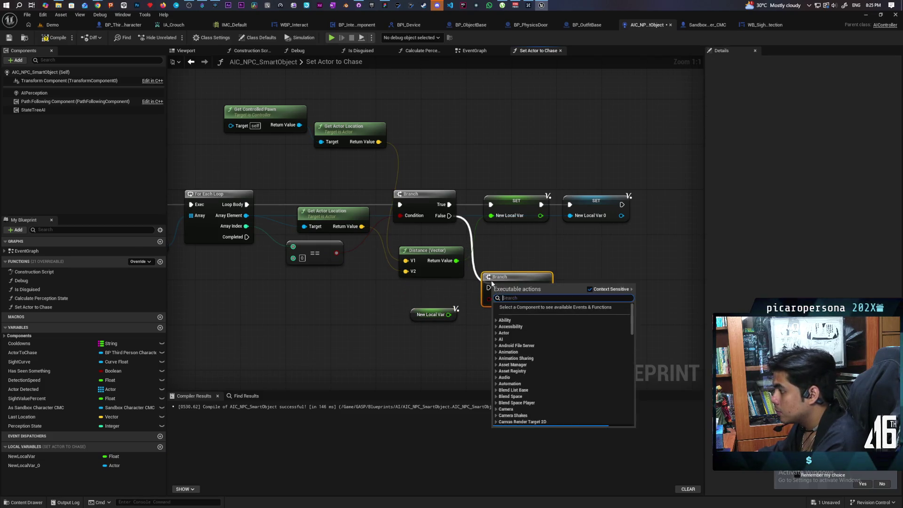
pyautogui.press('Escape')
pyautogui.moveTo(449, 215)
pyautogui.mouseDown()
pyautogui.moveTo(495, 289)
pyautogui.moveTo(528, 285)
pyautogui.mouseUp()
# - Add a float less-than check of the distance against NewLocalVar
pyautogui.moveTo(456, 260)
pyautogui.mouseDown()
pyautogui.moveTo(462, 309)
pyautogui.moveTo(474, 322)
pyautogui.moveTo(449, 328)
pyautogui.mouseUp()
pyautogui.write('<')
pyautogui.press('Return')
pyautogui.keyDown('ctrl'); pyautogui.click(430, 314); pyautogui.keyUp('ctrl')
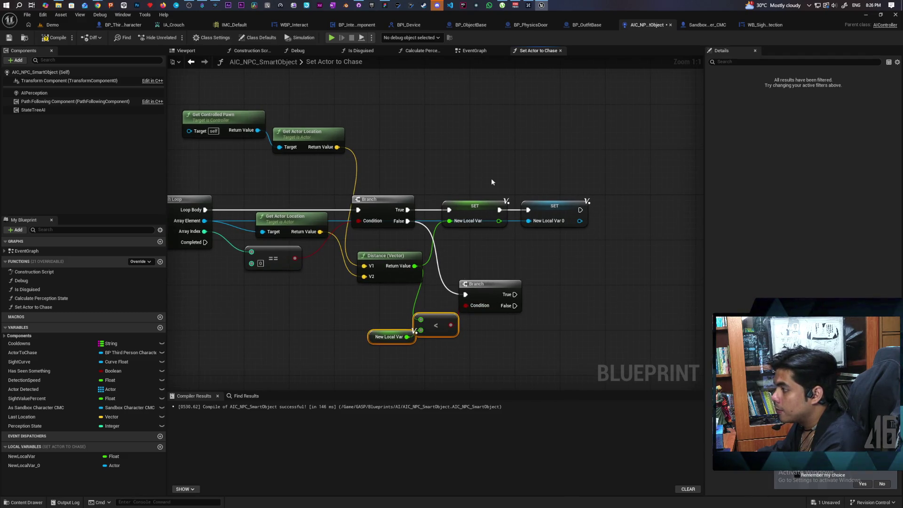
# - Rearrange the second Branch and both SET nodes into a tidy layout
pyautogui.moveTo(490, 177); pyautogui.dragTo(552, 227)
pyautogui.moveTo(519, 294)
pyautogui.mouseDown()
pyautogui.moveTo(483, 230)
pyautogui.moveTo(449, 209)
pyautogui.mouseUp()
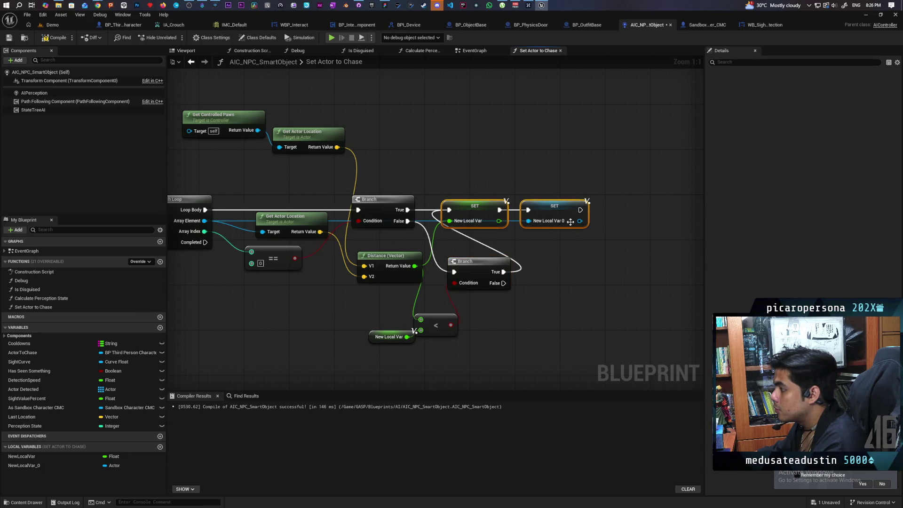
pyautogui.moveTo(569, 221)
pyautogui.mouseDown()
pyautogui.moveTo(664, 222)
pyautogui.moveTo(534, 211)
pyautogui.mouseUp()
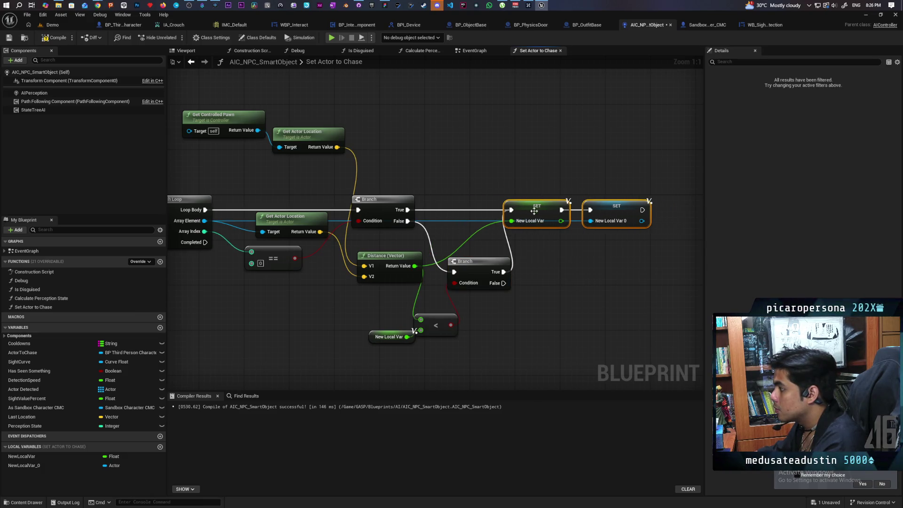
pyautogui.moveTo(376, 312); pyautogui.dragTo(442, 290)
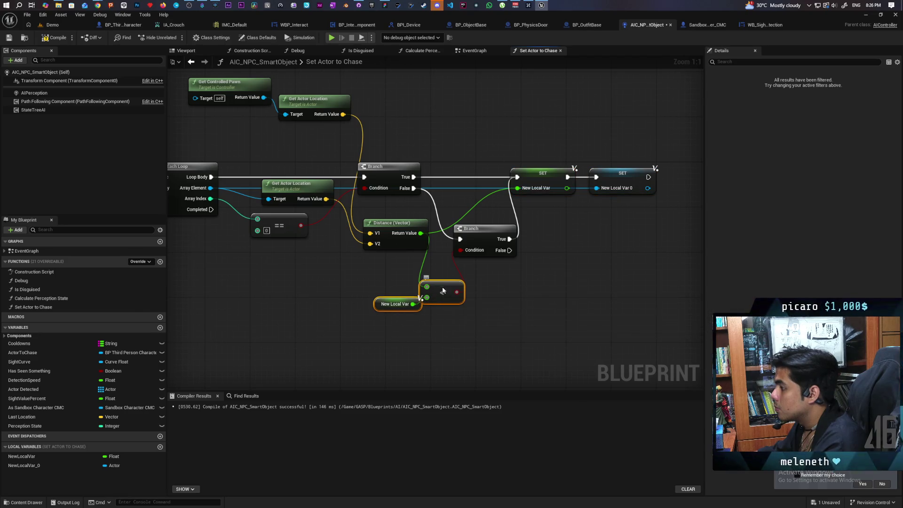
pyautogui.click(517, 308)
pyautogui.scroll(-3, 514, 313)
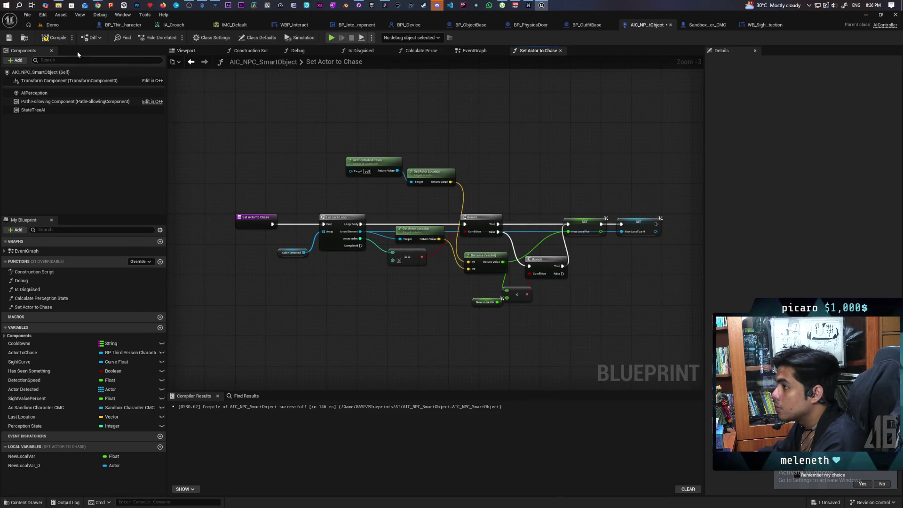
# - Compile, then set Actor to Chase from the ForEachLoop Completed pin, placed below the loop
pyautogui.press('F7')
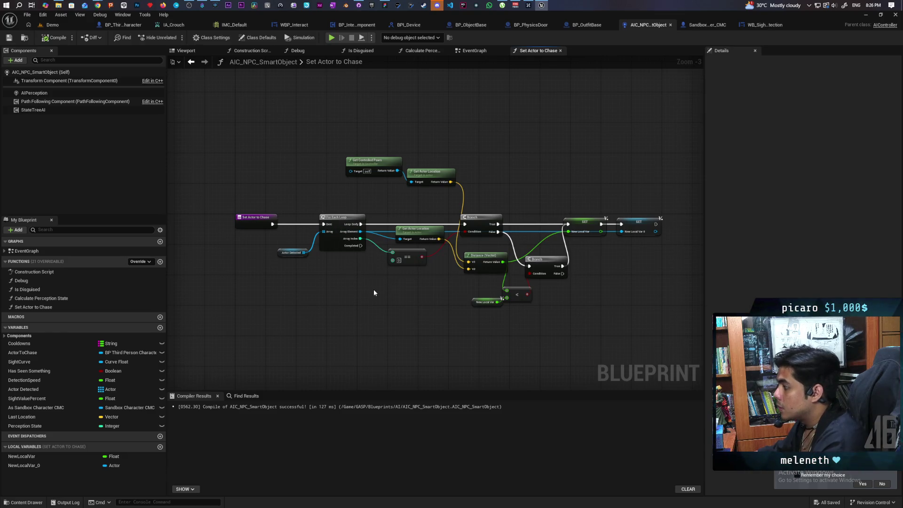
pyautogui.scroll(2, 374, 289)
pyautogui.scroll(-1, 376, 282)
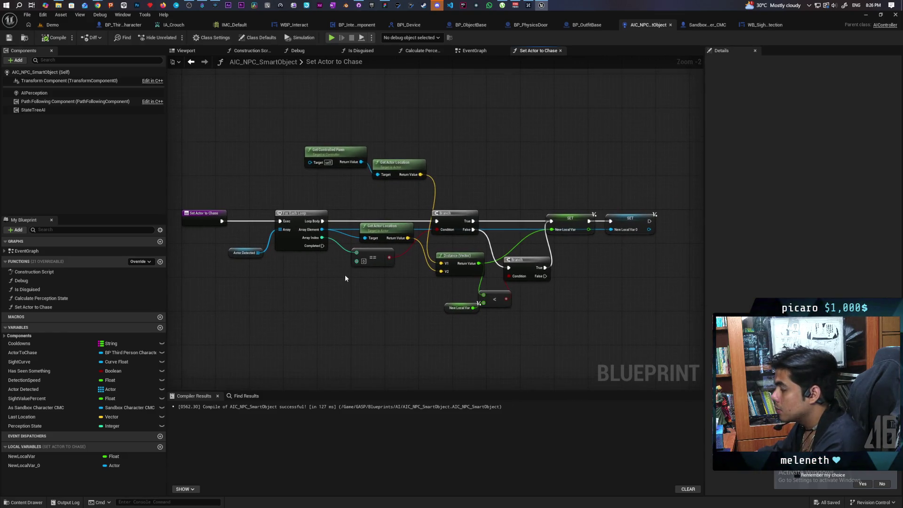
pyautogui.moveTo(345, 275); pyautogui.dragTo(383, 248)
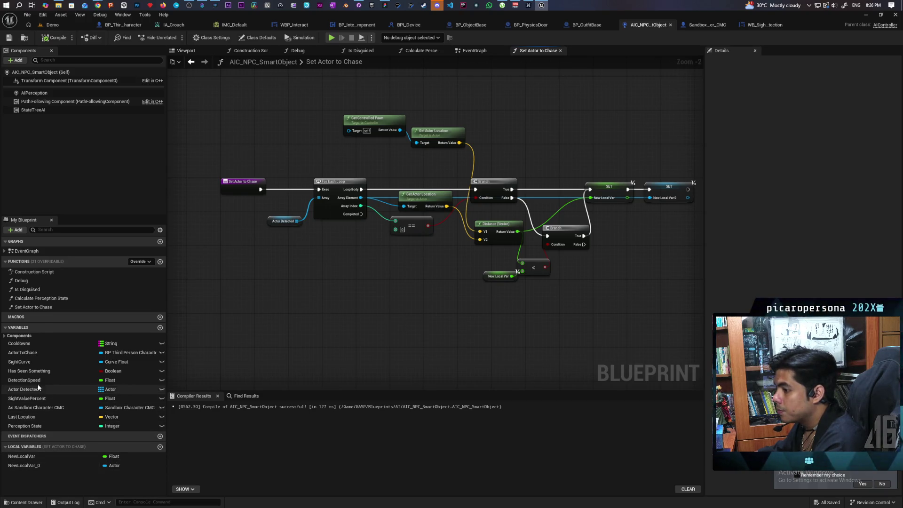
pyautogui.moveTo(26, 352); pyautogui.dragTo(418, 260)
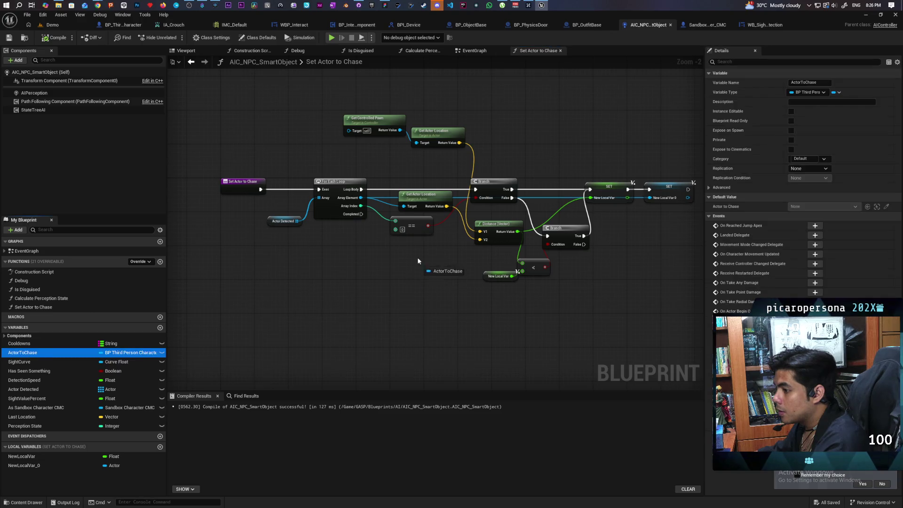
pyautogui.moveTo(363, 215); pyautogui.dragTo(362, 214)
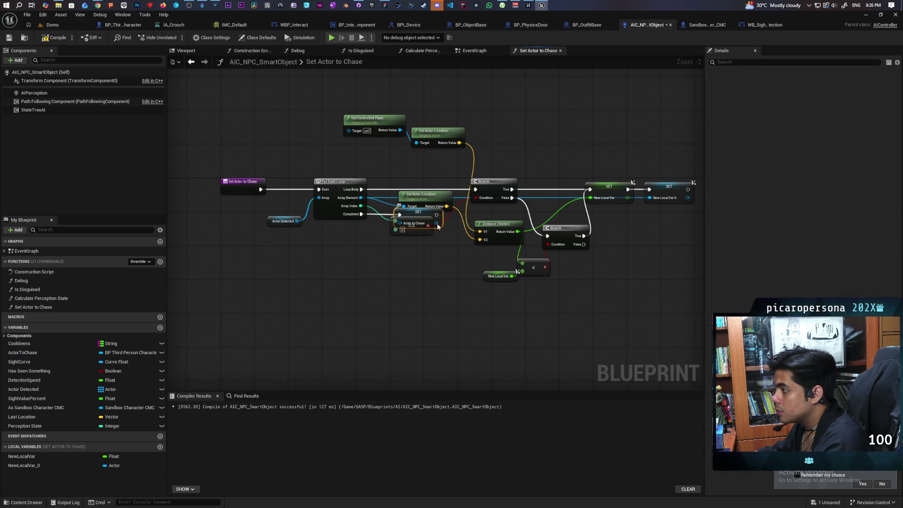
pyautogui.moveTo(421, 216); pyautogui.dragTo(417, 281)
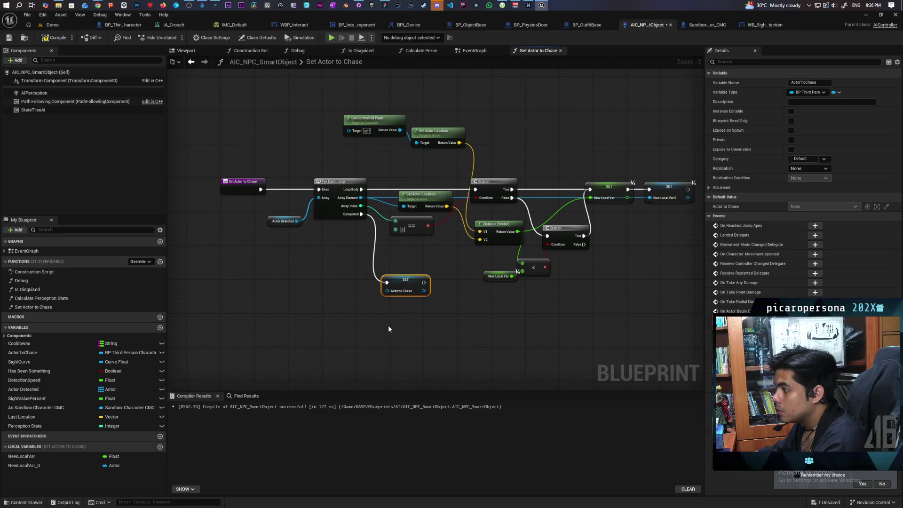
# - Add a NewLocalVar_0 getter beside the SET Actor to Chase node
pyautogui.moveTo(30, 465)
pyautogui.mouseDown()
pyautogui.moveTo(402, 292)
pyautogui.moveTo(202, 335)
pyautogui.moveTo(33, 466)
pyautogui.mouseUp()
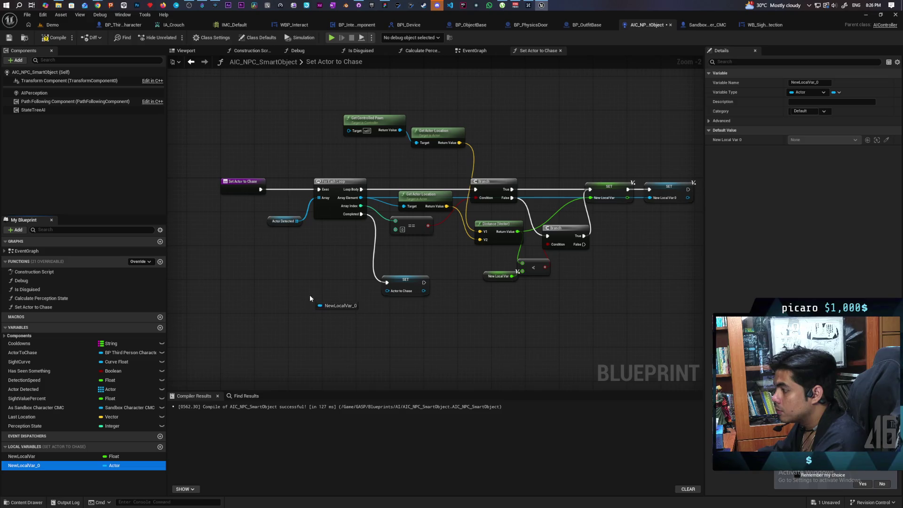
pyautogui.moveTo(310, 296)
pyautogui.mouseDown()
pyautogui.moveTo(319, 285)
pyautogui.moveTo(301, 288)
pyautogui.mouseUp()
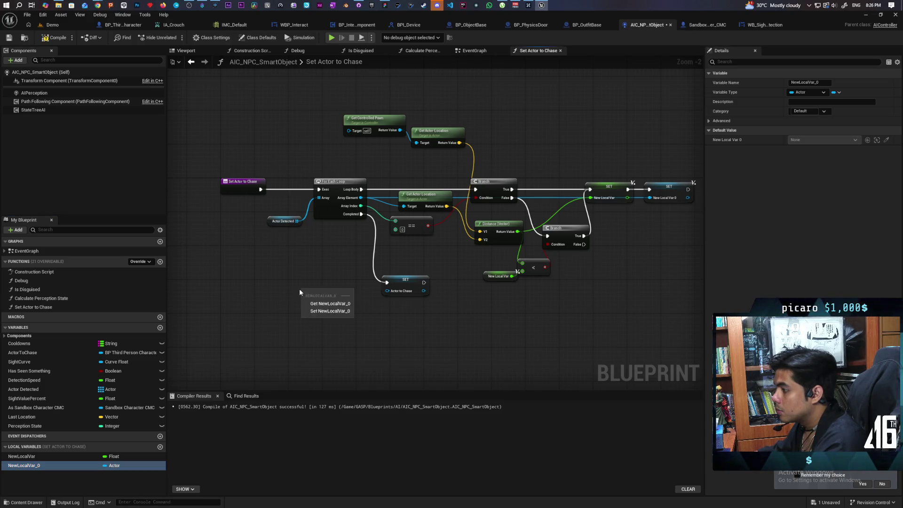
pyautogui.click(330, 303)
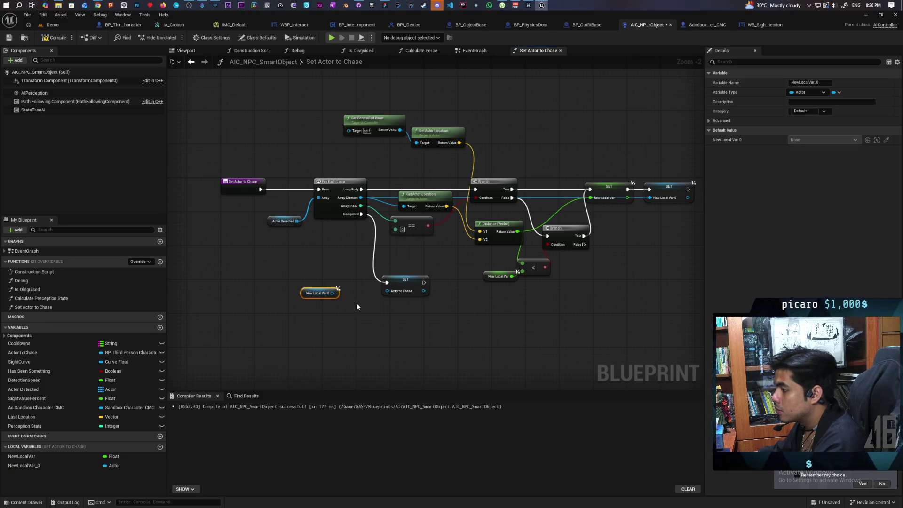
pyautogui.scroll(2, 357, 303)
pyautogui.click(414, 288)
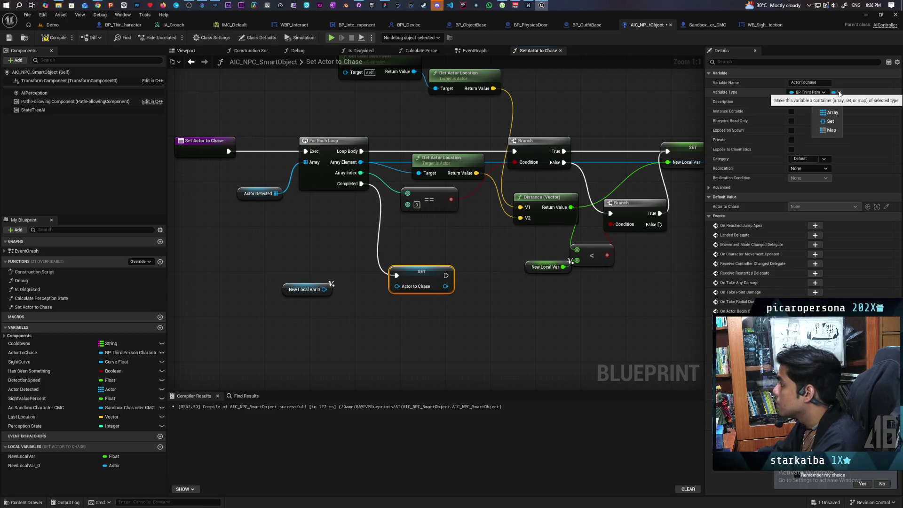
# - Change Actor to Chase's variable type to Actor and confirm the change
pyautogui.click(820, 92)
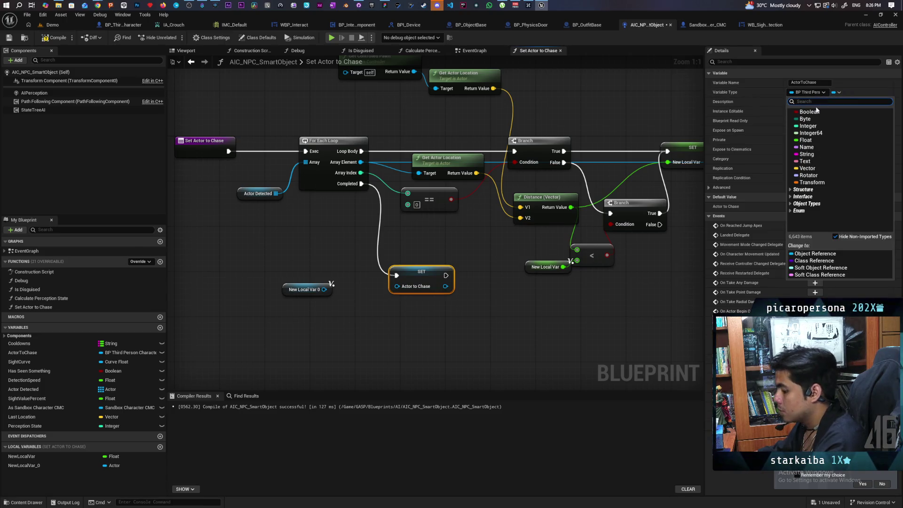
pyautogui.write('acto')
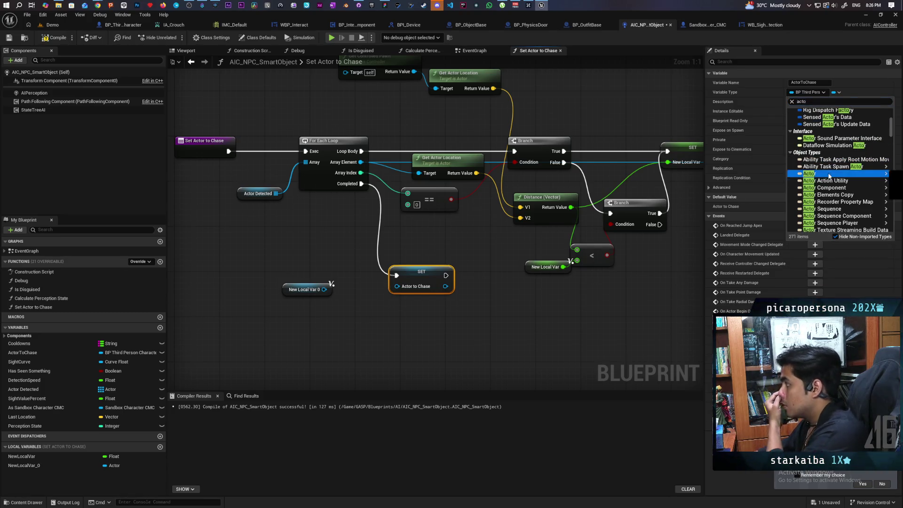
pyautogui.moveTo(809, 173)
pyautogui.click(765, 173)
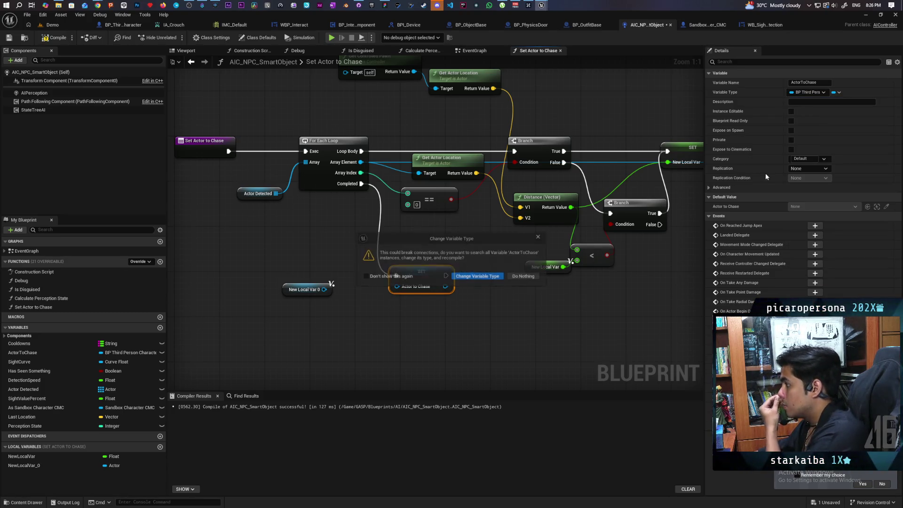
pyautogui.click(492, 277)
# - Feed New Local Var 0 into SET Actor to Chase, save, and return to the EventGraph
pyautogui.moveTo(325, 289); pyautogui.dragTo(403, 292)
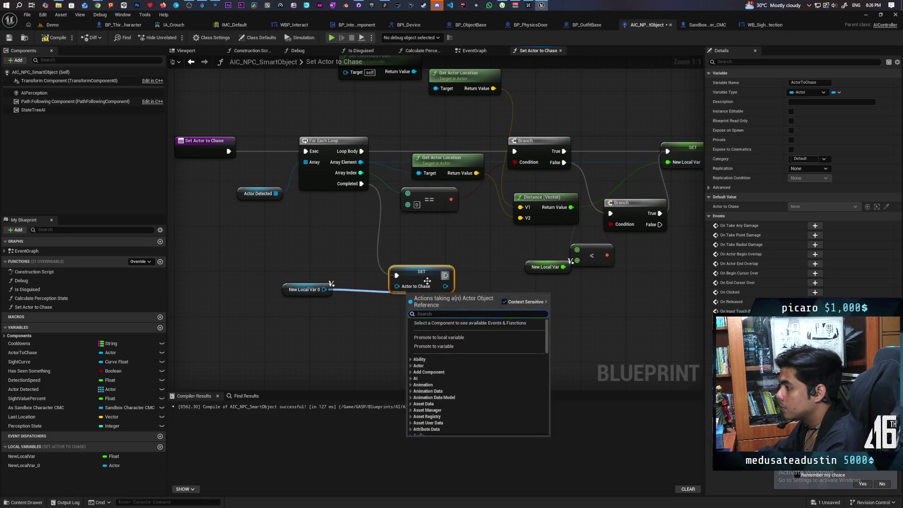
pyautogui.click(357, 329)
pyautogui.moveTo(325, 289); pyautogui.dragTo(408, 286)
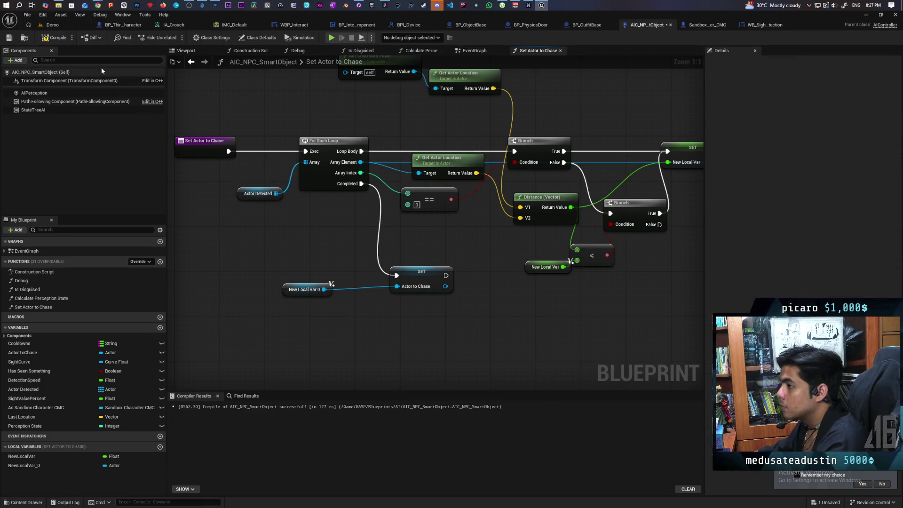
pyautogui.hotkey('ctrl', 's')
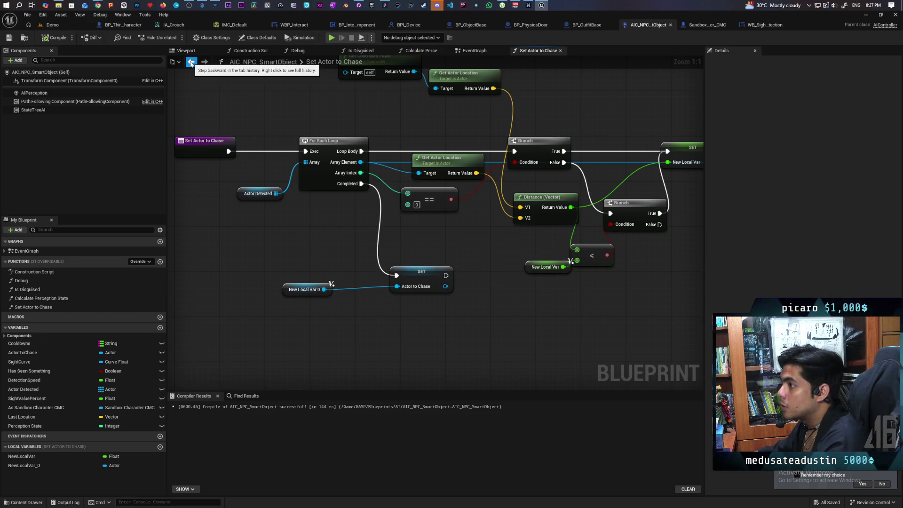
pyautogui.click(191, 61)
pyautogui.scroll(-6, 337, 189)
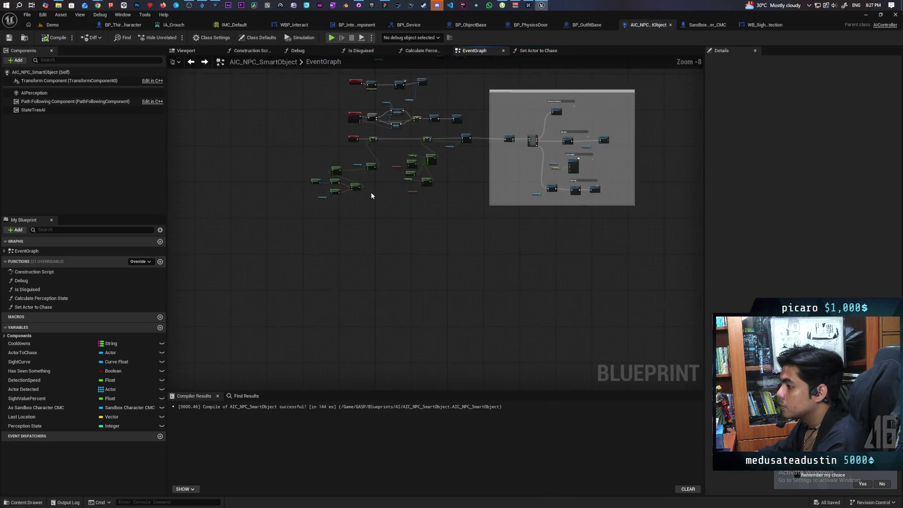
pyautogui.scroll(4, 456, 241)
pyautogui.scroll(-3, 456, 241)
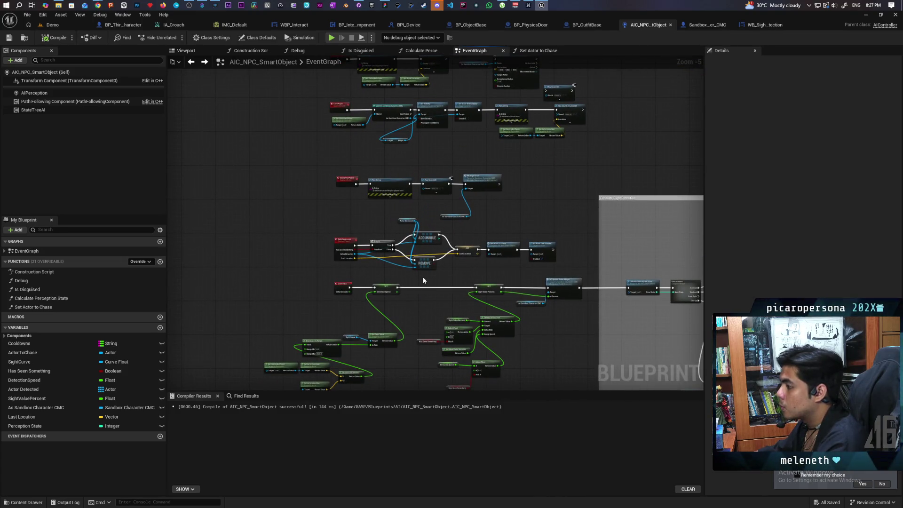
pyautogui.moveTo(363, 319); pyautogui.dragTo(386, 241)
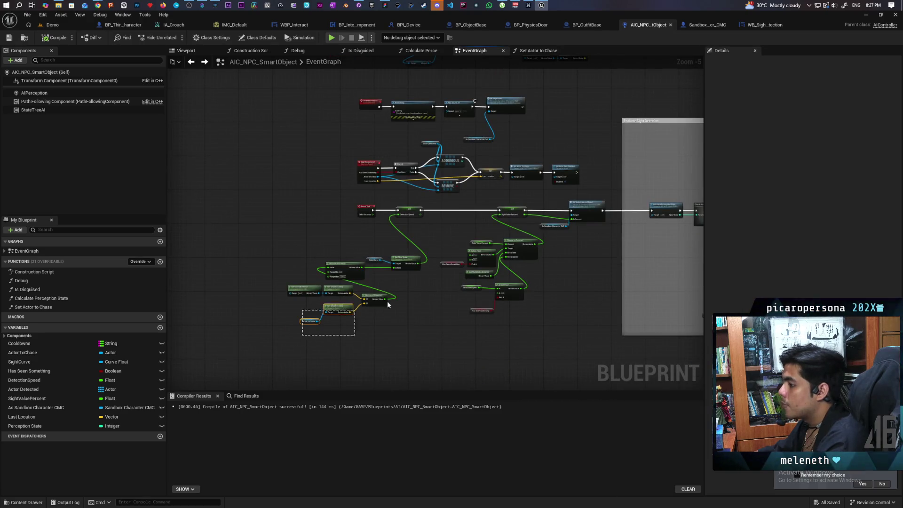
pyautogui.moveTo(387, 300); pyautogui.dragTo(388, 302)
pyautogui.scroll(2, 390, 303)
pyautogui.moveTo(196, 345); pyautogui.dragTo(404, 299)
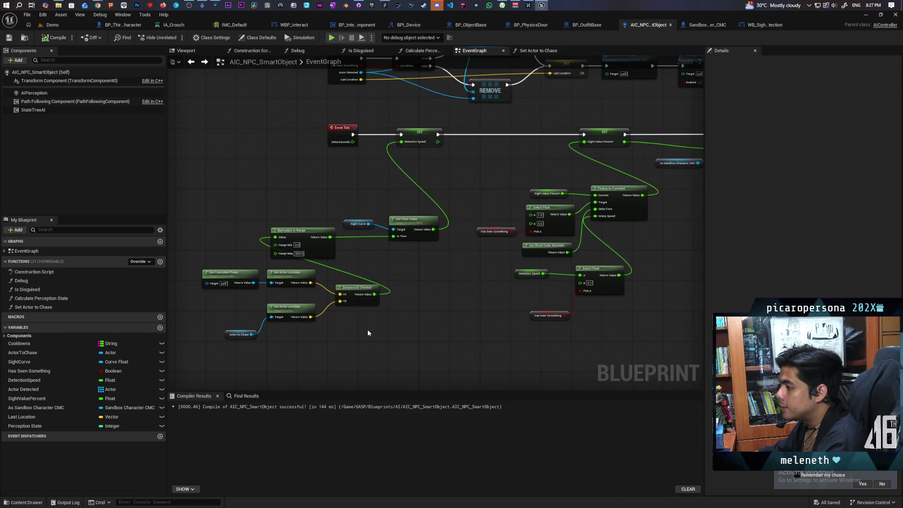
pyautogui.moveTo(193, 355); pyautogui.dragTo(406, 294)
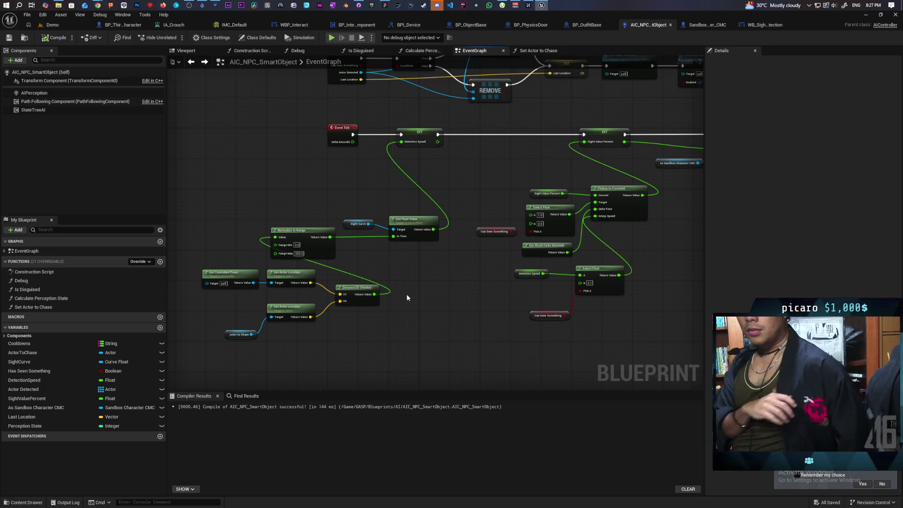
pyautogui.moveTo(479, 262)
pyautogui.mouseDown()
pyautogui.moveTo(437, 386)
pyautogui.moveTo(414, 123)
pyautogui.mouseUp()
pyautogui.moveTo(532, 185)
pyautogui.mouseDown()
pyautogui.moveTo(534, 91)
pyautogui.moveTo(564, 188)
pyautogui.mouseUp()
pyautogui.scroll(-4, 473, 199)
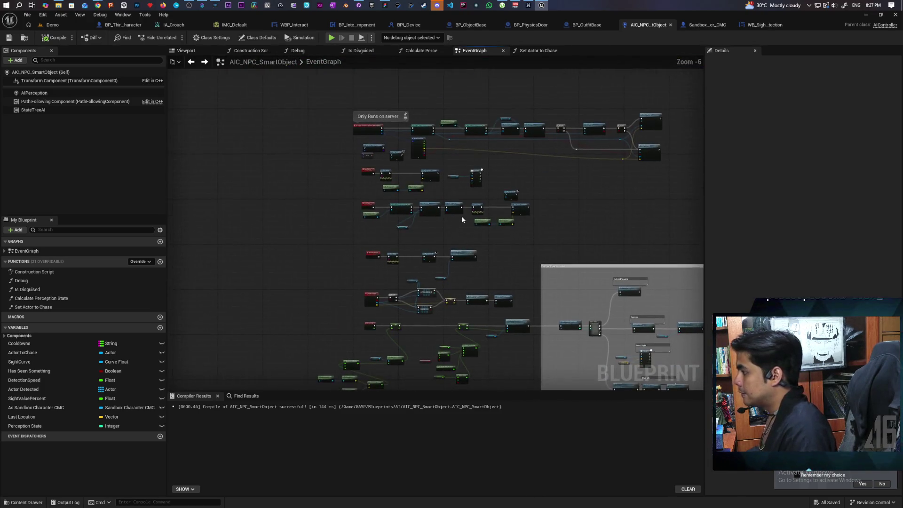
pyautogui.scroll(6, 461, 216)
pyautogui.scroll(-4, 419, 222)
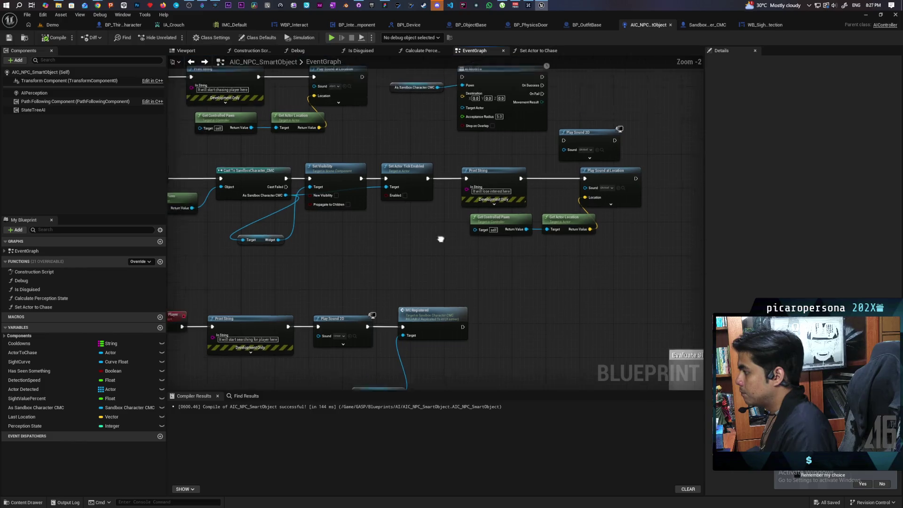
pyautogui.scroll(2, 466, 226)
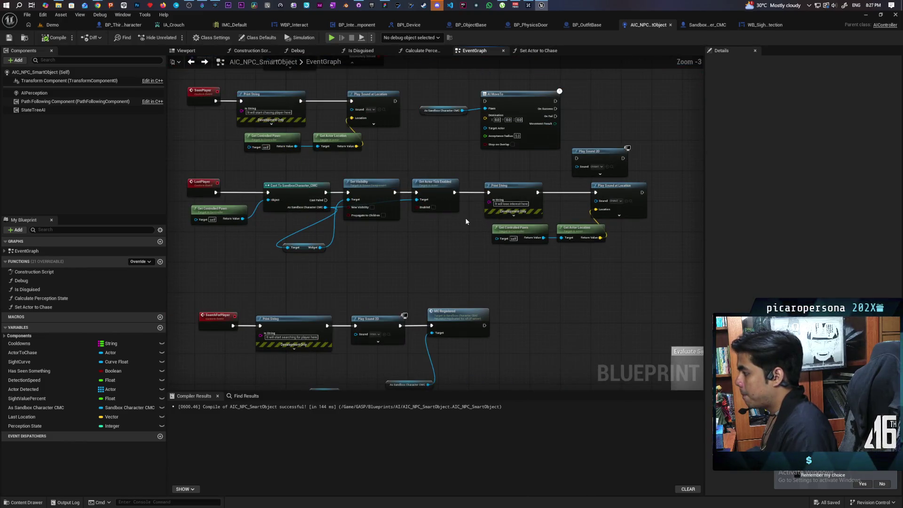
pyautogui.moveTo(484, 226)
pyautogui.mouseDown()
pyautogui.moveTo(480, 177)
pyautogui.moveTo(493, 141)
pyautogui.moveTo(439, 312)
pyautogui.moveTo(478, 202)
pyautogui.moveTo(447, 275)
pyautogui.moveTo(449, 310)
pyautogui.moveTo(459, 171)
pyautogui.moveTo(607, 187)
pyautogui.mouseUp()
pyautogui.scroll(-2, 455, 294)
pyautogui.scroll(5, 443, 236)
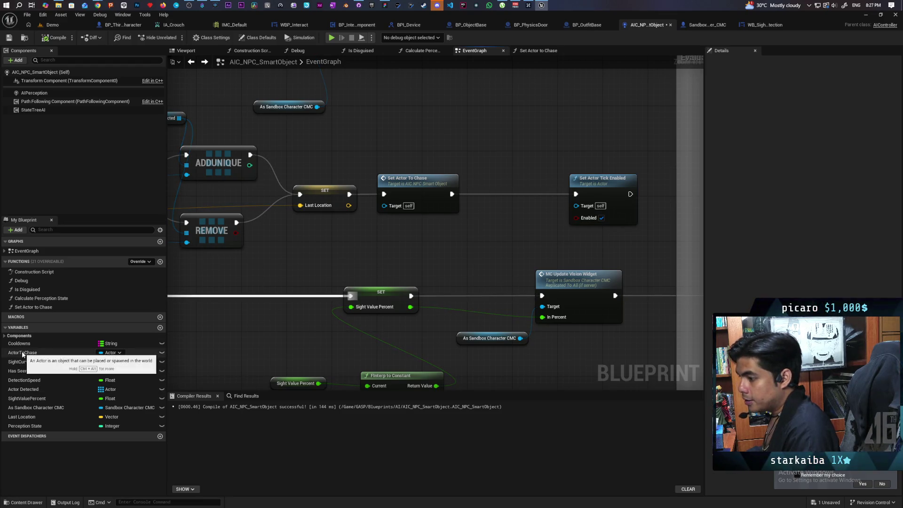
# - Add an Actor to Chase getter and an Is Valid node beside the Event Tick chain
pyautogui.moveTo(22, 352)
pyautogui.mouseDown()
pyautogui.moveTo(442, 284)
pyautogui.moveTo(376, 237)
pyautogui.moveTo(478, 262)
pyautogui.moveTo(474, 255)
pyautogui.mouseUp()
pyautogui.hotkey('ctrl', 'v')
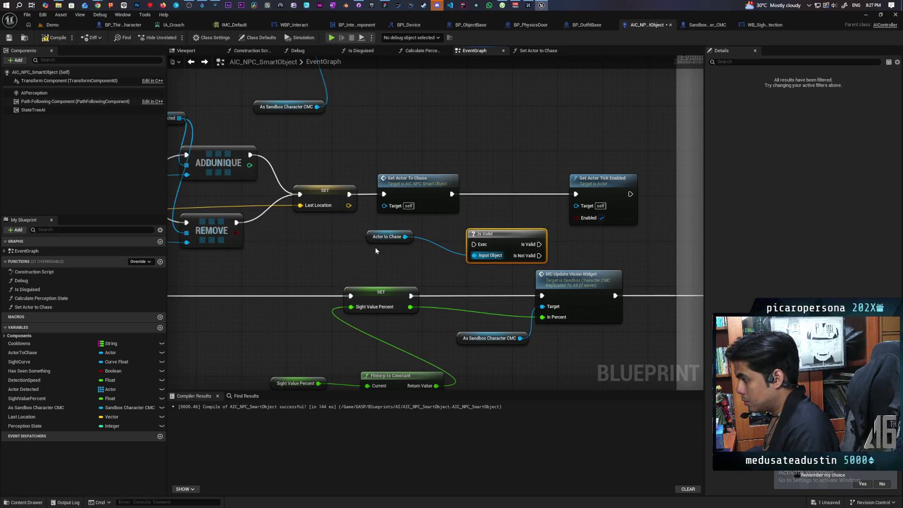
pyautogui.moveTo(375, 241); pyautogui.dragTo(408, 259)
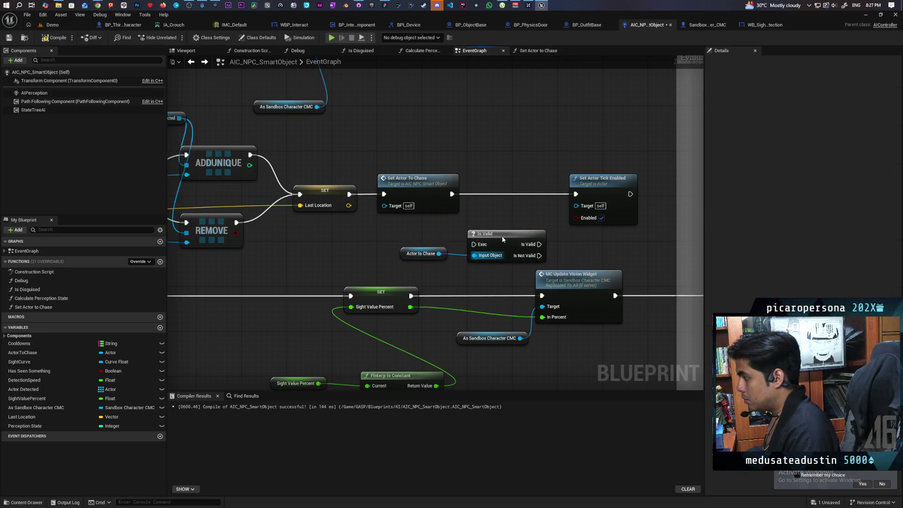
pyautogui.moveTo(502, 237); pyautogui.dragTo(513, 192)
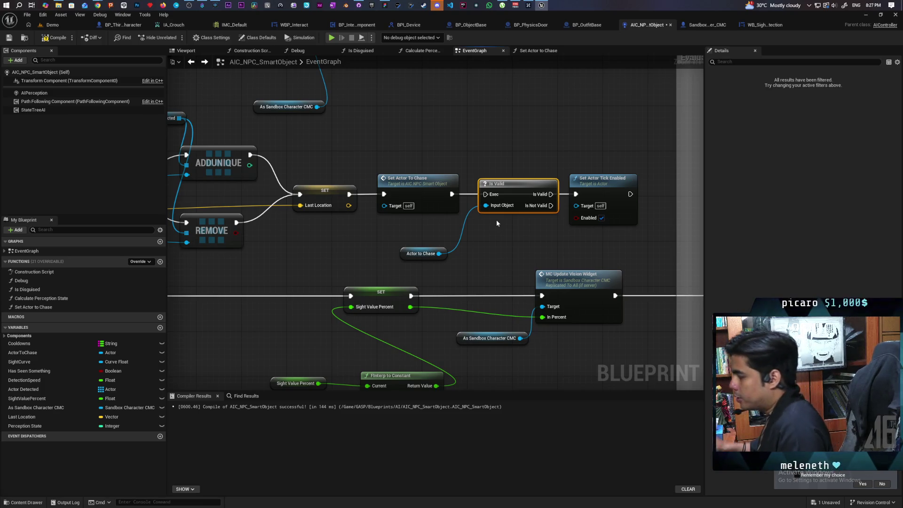
pyautogui.moveTo(516, 191); pyautogui.dragTo(498, 242)
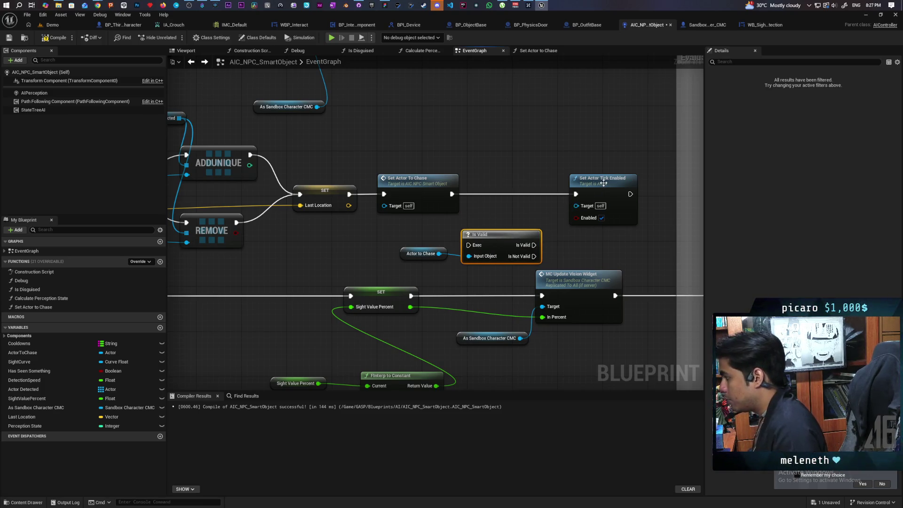
pyautogui.moveTo(603, 183); pyautogui.dragTo(575, 184)
pyautogui.moveTo(451, 238); pyautogui.dragTo(479, 263)
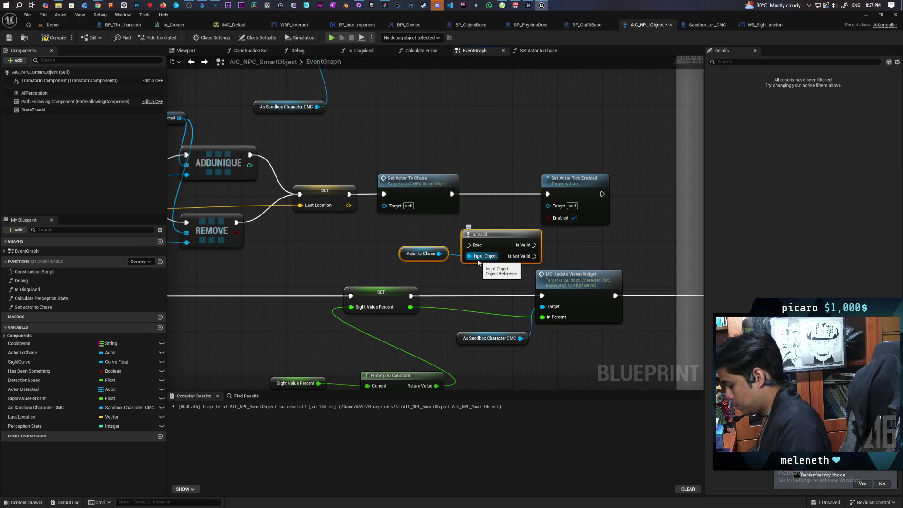
pyautogui.scroll(-7, 479, 262)
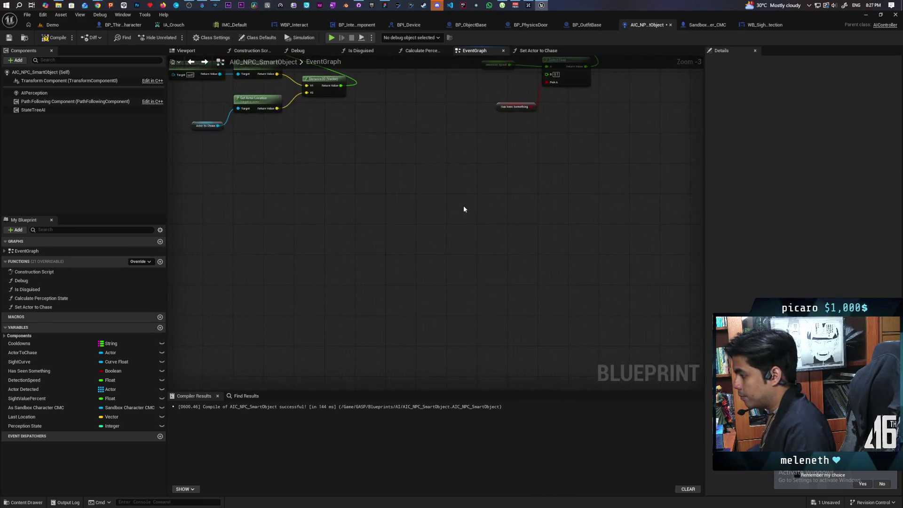
pyautogui.scroll(4, 540, 196)
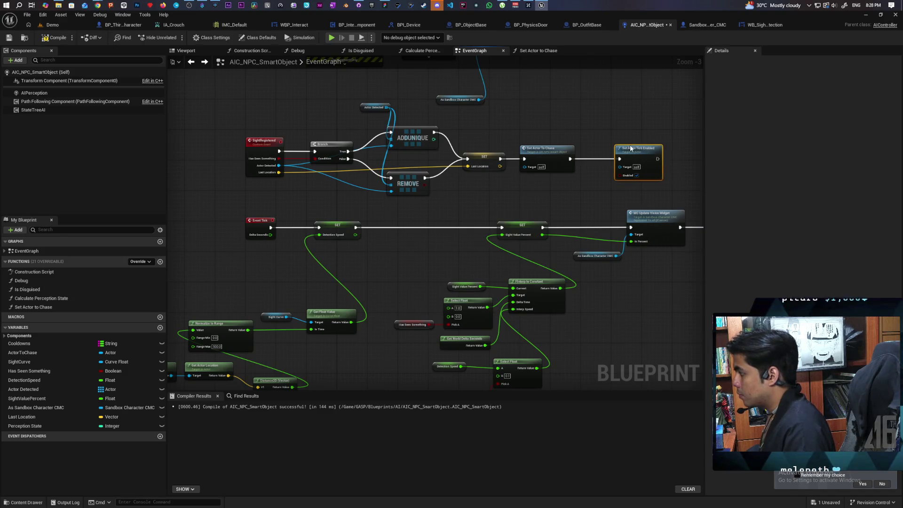
pyautogui.scroll(-3, 584, 199)
pyautogui.scroll(4, 503, 223)
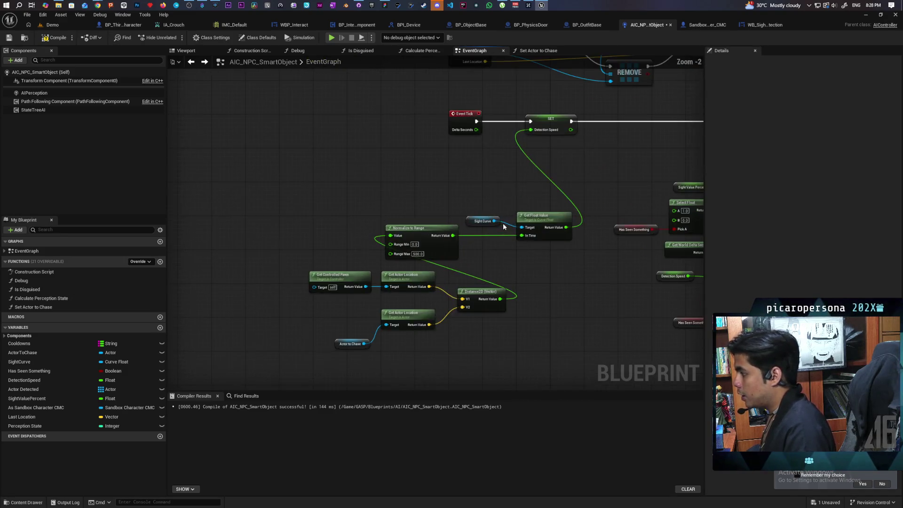
# - Duplicate the Actor to Chase getter and delete the unneeded Branch node
pyautogui.click(499, 159)
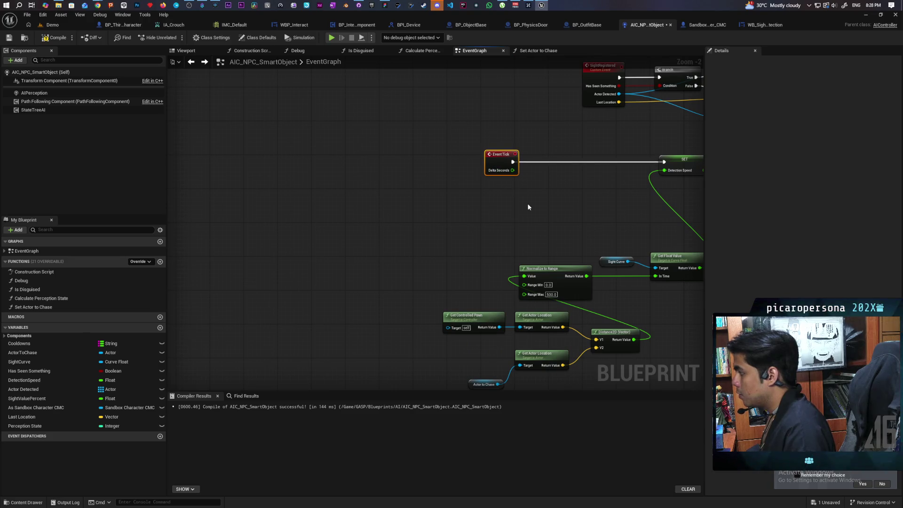
pyautogui.click(504, 244)
pyautogui.moveTo(465, 373)
pyautogui.mouseDown()
pyautogui.moveTo(472, 384)
pyautogui.moveTo(467, 335)
pyautogui.moveTo(482, 295)
pyautogui.mouseUp()
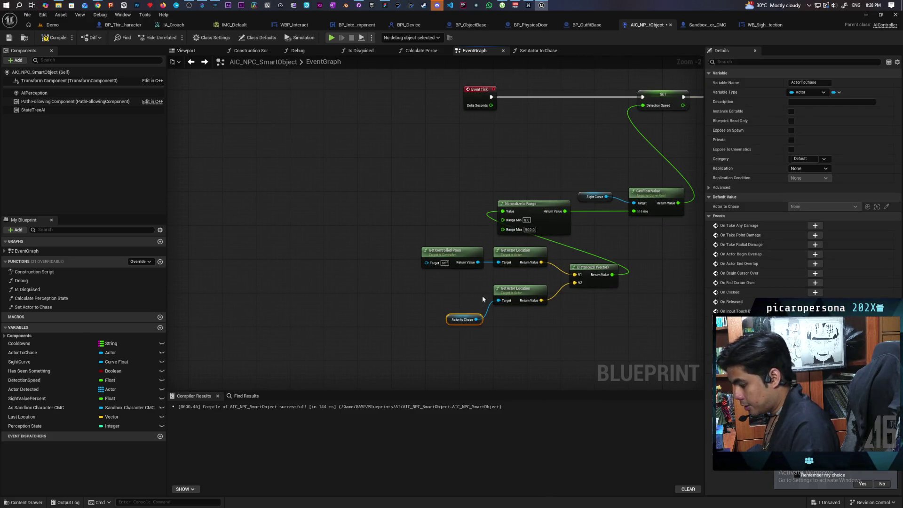
pyautogui.hotkey('ctrl', 'c')
pyautogui.hotkey('ctrl', 'v')
pyautogui.click(491, 216)
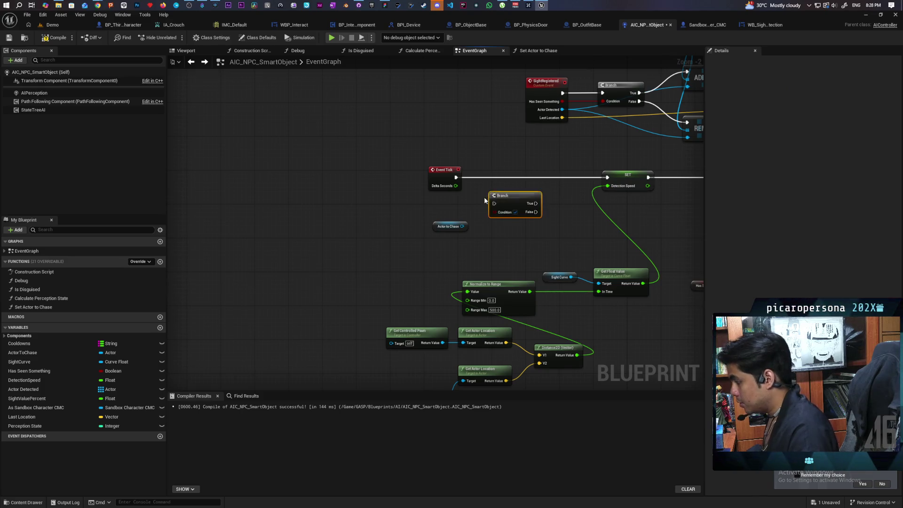
pyautogui.scroll(2, 483, 200)
pyautogui.moveTo(454, 234); pyautogui.dragTo(502, 215)
pyautogui.press('Escape')
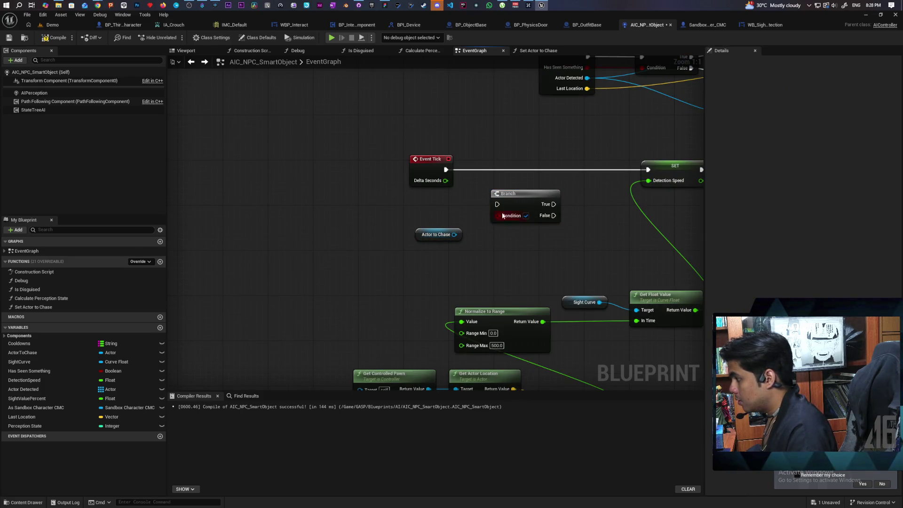
pyautogui.click(530, 216)
pyautogui.press('Delete')
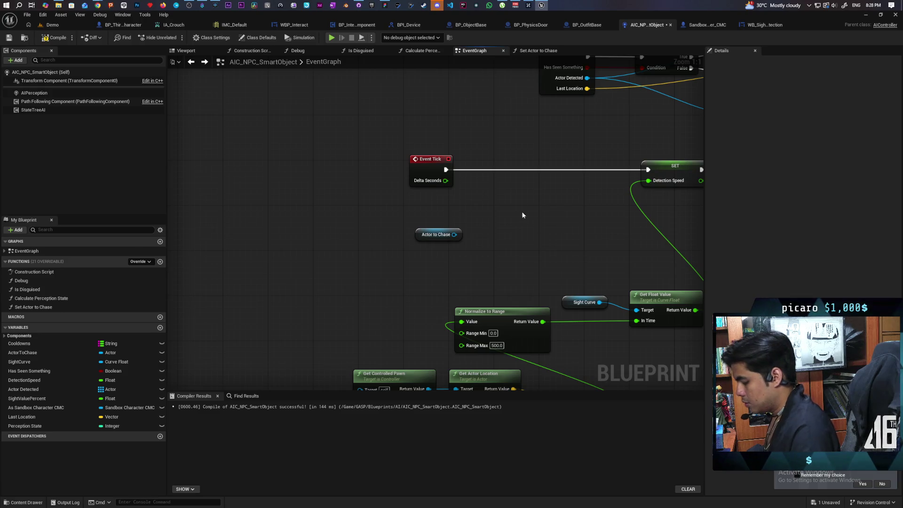
# - Wire Actor to Chase into Is Valid's Input Object and route Event Tick's execution through it
pyautogui.hotkey('ctrl', 'z')
pyautogui.moveTo(454, 234)
pyautogui.mouseDown()
pyautogui.moveTo(526, 209)
pyautogui.moveTo(538, 181)
pyautogui.moveTo(504, 170)
pyautogui.mouseUp()
pyautogui.moveTo(445, 170); pyautogui.dragTo(548, 172)
pyautogui.scroll(-2, 517, 166)
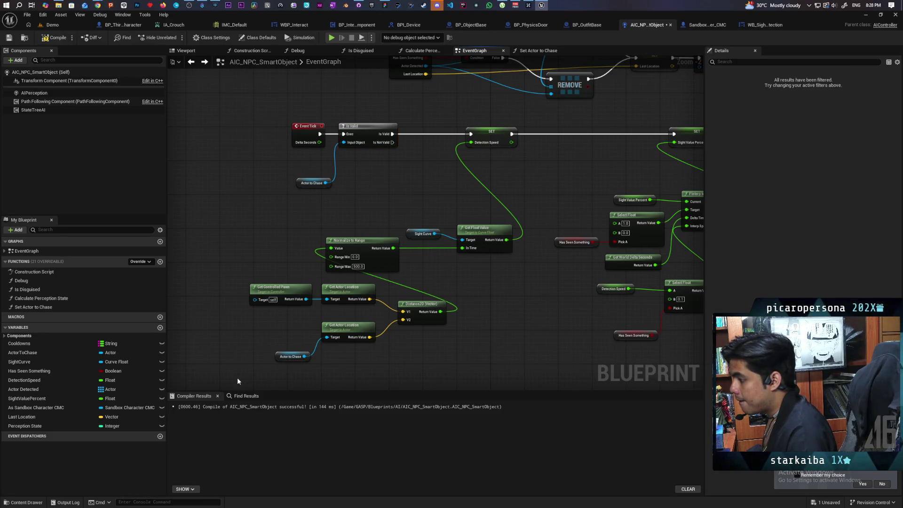
pyautogui.moveTo(237, 377)
pyautogui.mouseDown()
pyautogui.moveTo(482, 293)
pyautogui.moveTo(488, 303)
pyautogui.moveTo(484, 295)
pyautogui.moveTo(406, 296)
pyautogui.moveTo(524, 258)
pyautogui.mouseUp()
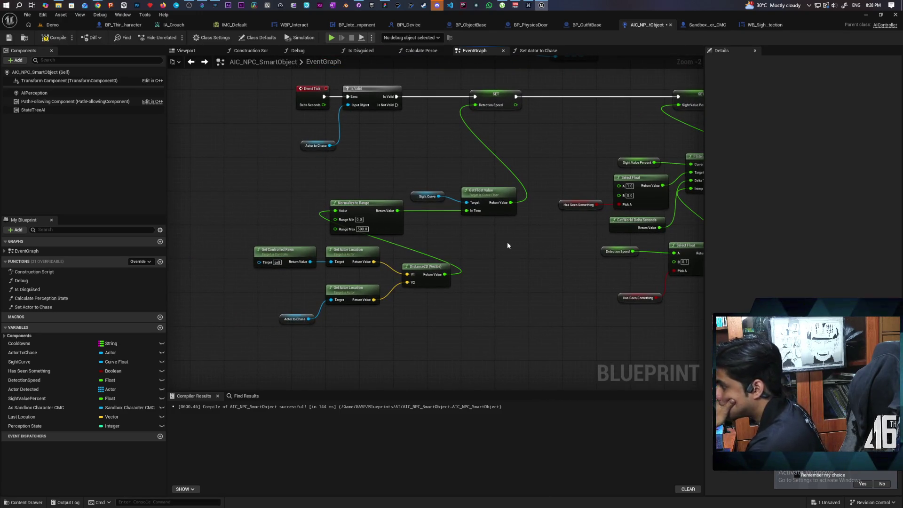
pyautogui.moveTo(537, 243); pyautogui.dragTo(461, 245)
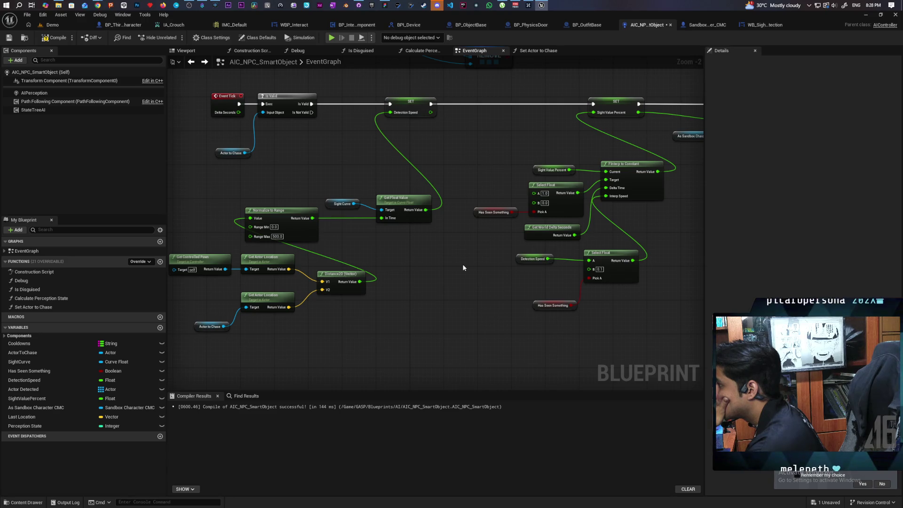
# - Add a second SET Detection Speed of 0.1 on the Is Not Valid path, then compile and save
pyautogui.click(415, 101)
pyautogui.hotkey('ctrl', 'c')
pyautogui.hotkey('ctrl', 'v')
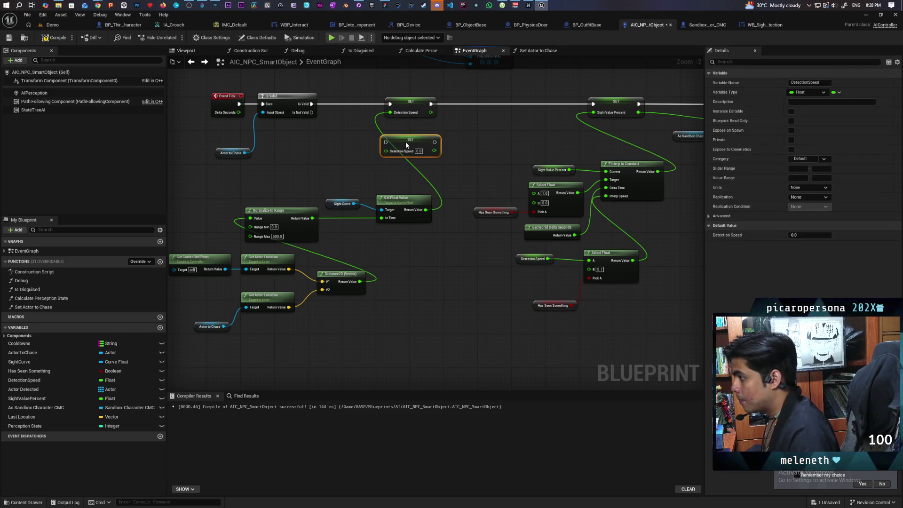
pyautogui.moveTo(312, 112)
pyautogui.mouseDown()
pyautogui.moveTo(389, 142)
pyautogui.moveTo(594, 104)
pyautogui.mouseUp()
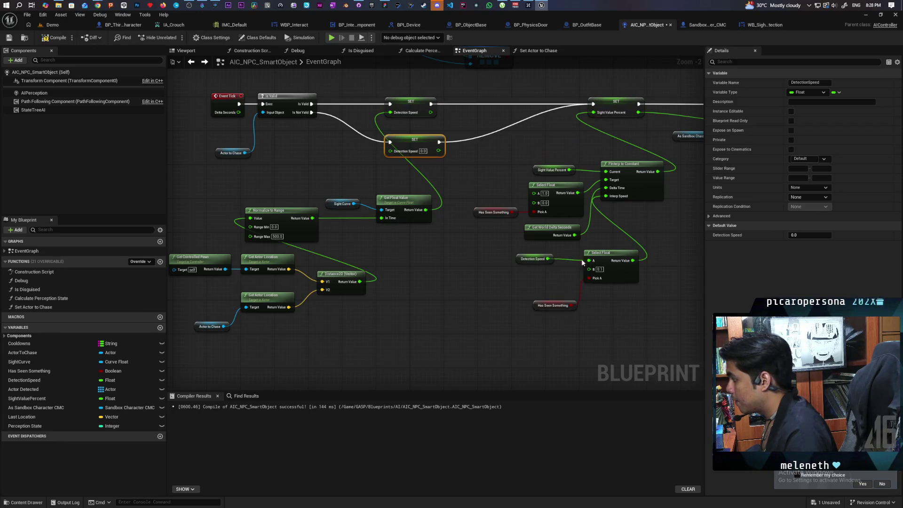
pyautogui.write('1')
pyautogui.click(447, 175)
pyautogui.hotkey('ctrl', 's')
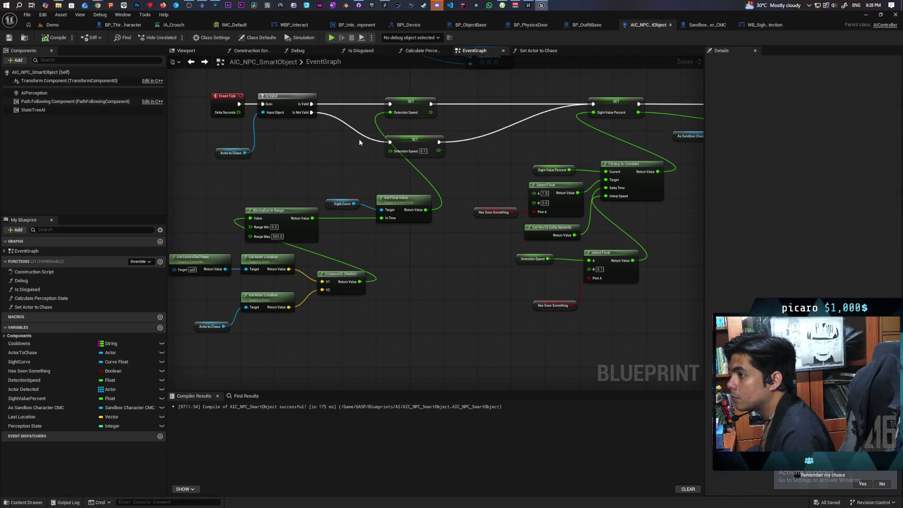
pyautogui.moveTo(486, 158); pyautogui.dragTo(412, 151)
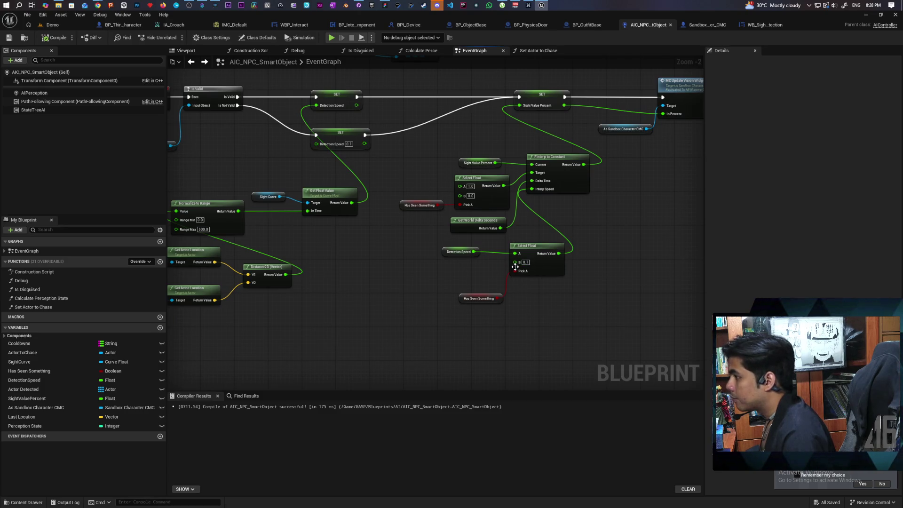
# - Connect the Detection Speed getter to FInterp To Constant's Interp Speed
pyautogui.moveTo(473, 251)
pyautogui.mouseDown()
pyautogui.moveTo(508, 230)
pyautogui.moveTo(532, 188)
pyautogui.mouseUp()
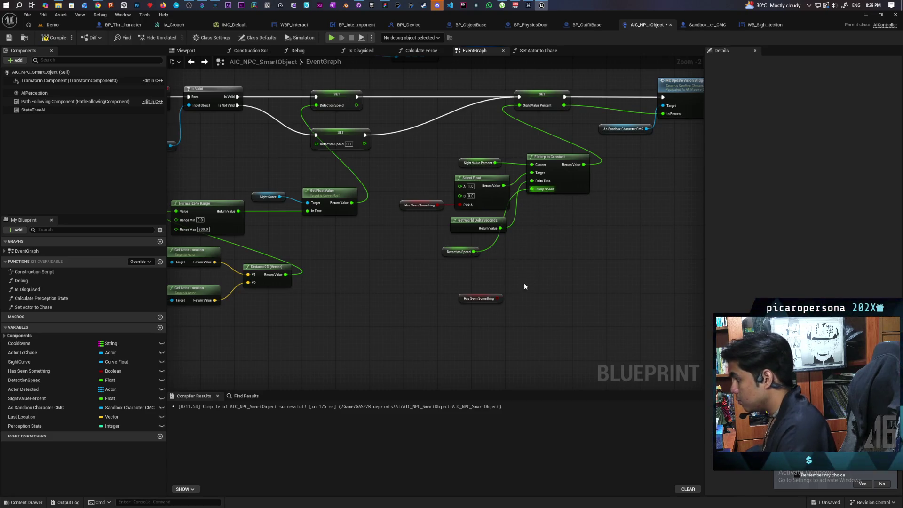
pyautogui.scroll(2, 523, 291)
pyautogui.moveTo(421, 299)
pyautogui.mouseDown()
pyautogui.moveTo(477, 300)
pyautogui.moveTo(456, 320)
pyautogui.mouseUp()
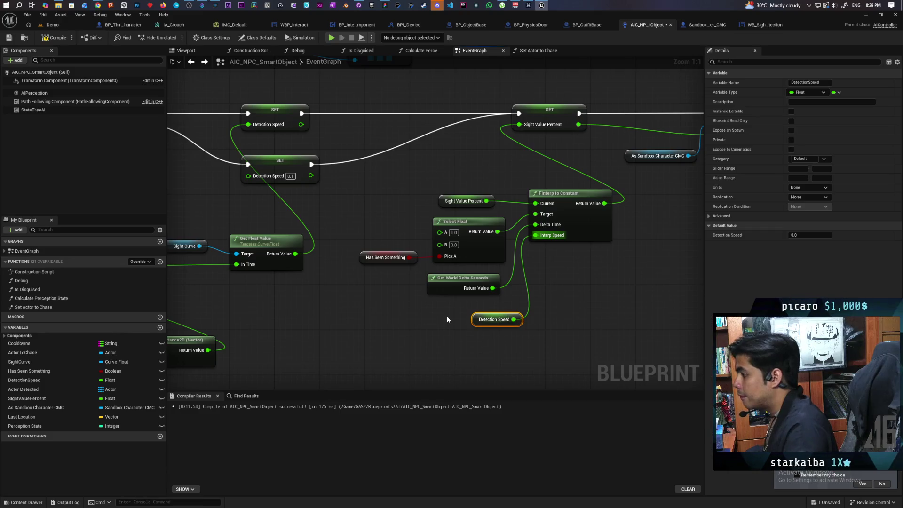
pyautogui.moveTo(447, 319)
pyautogui.mouseDown()
pyautogui.moveTo(526, 303)
pyautogui.moveTo(482, 335)
pyautogui.moveTo(486, 315)
pyautogui.mouseUp()
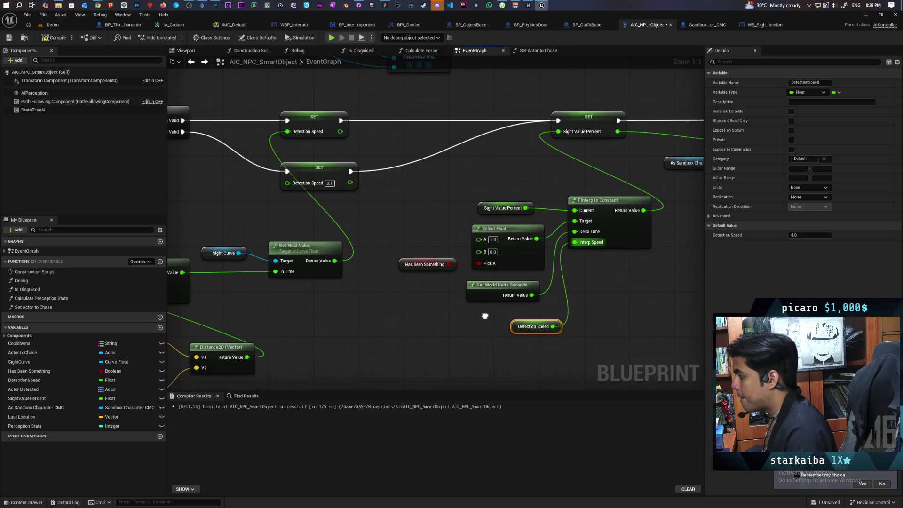
pyautogui.moveTo(311, 314); pyautogui.dragTo(370, 284)
# - Feed Is Valid on Actor to Chase into Select Float's Pick A and delete the Has Seen Something getter
pyautogui.hotkey('ctrl', 'v')
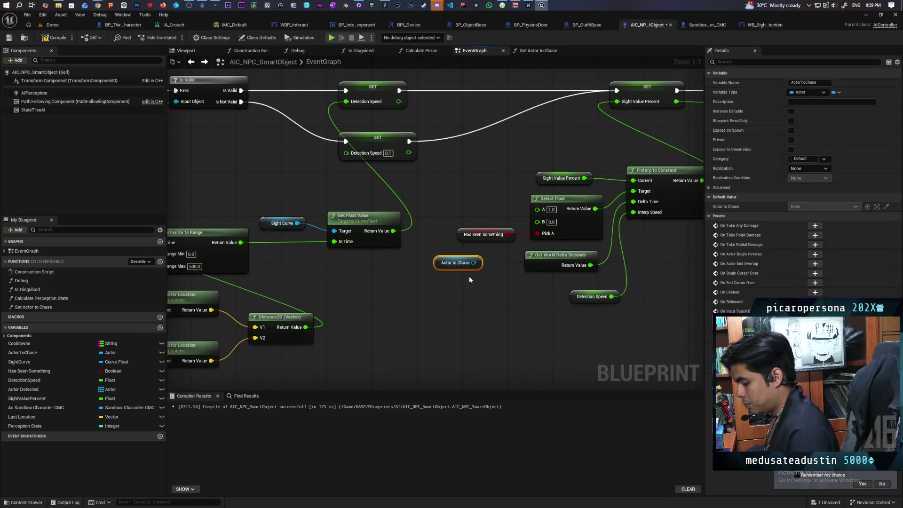
pyautogui.hotkey('ctrl', 'v')
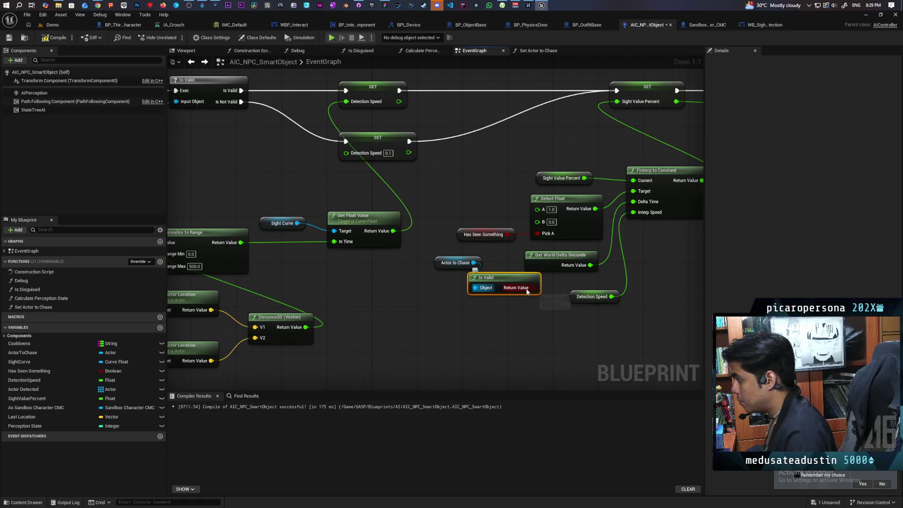
pyautogui.moveTo(534, 288)
pyautogui.mouseDown()
pyautogui.moveTo(522, 246)
pyautogui.moveTo(537, 234)
pyautogui.mouseUp()
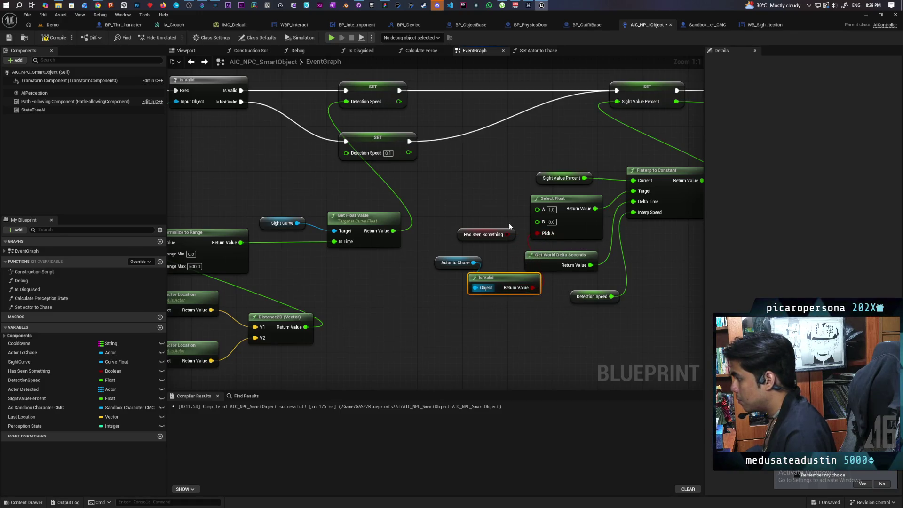
pyautogui.click(499, 234)
pyautogui.press('Delete')
pyautogui.moveTo(496, 279); pyautogui.dragTo(474, 238)
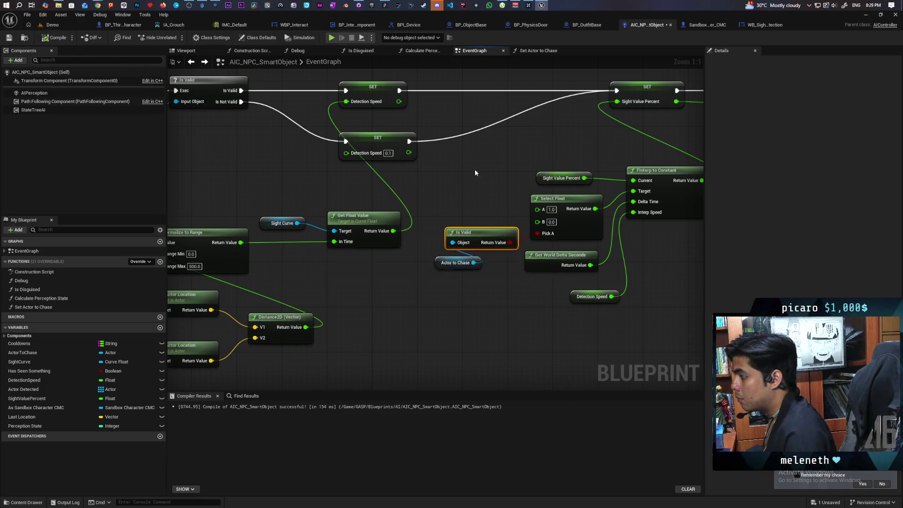
pyautogui.scroll(-6, 475, 171)
pyautogui.scroll(4, 416, 240)
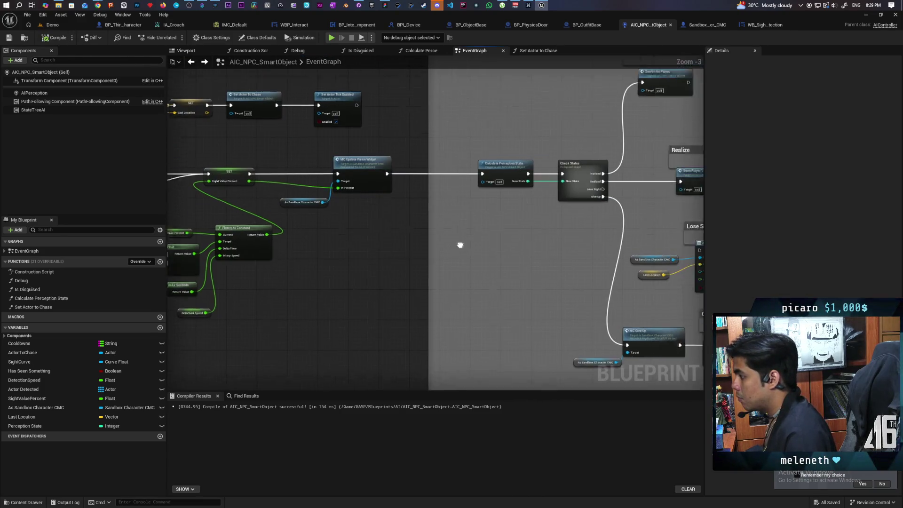
# - Paste Actor to Chase and Is Valid into Calculate Perception State and wire the result to the branch condition
pyautogui.moveTo(460, 245); pyautogui.dragTo(430, 239)
pyautogui.moveTo(452, 209); pyautogui.dragTo(391, 259)
pyautogui.scroll(2, 389, 259)
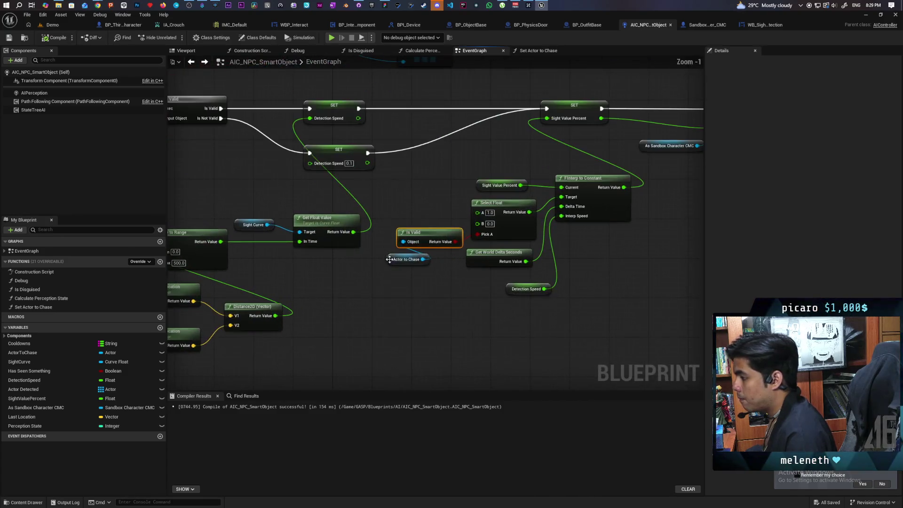
pyautogui.moveTo(430, 287); pyautogui.dragTo(425, 283)
pyautogui.scroll(-5, 430, 272)
pyautogui.scroll(2, 463, 236)
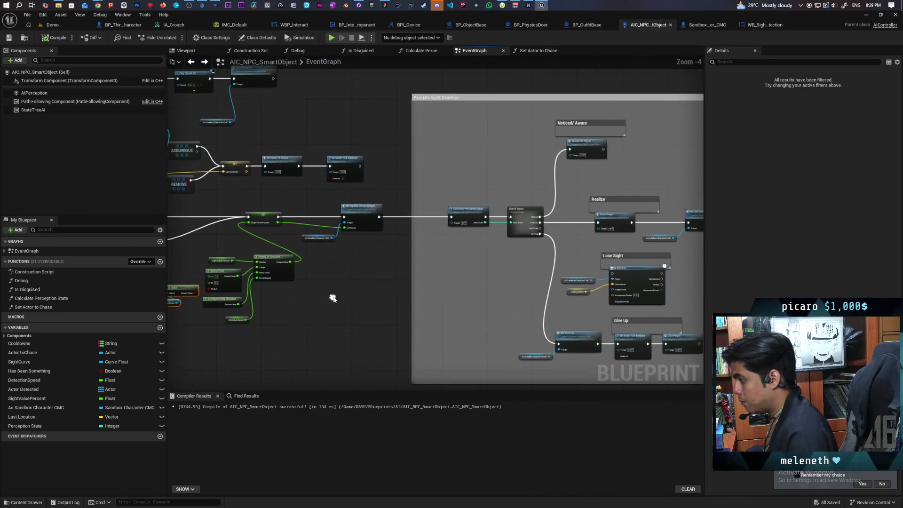
pyautogui.scroll(3, 463, 237)
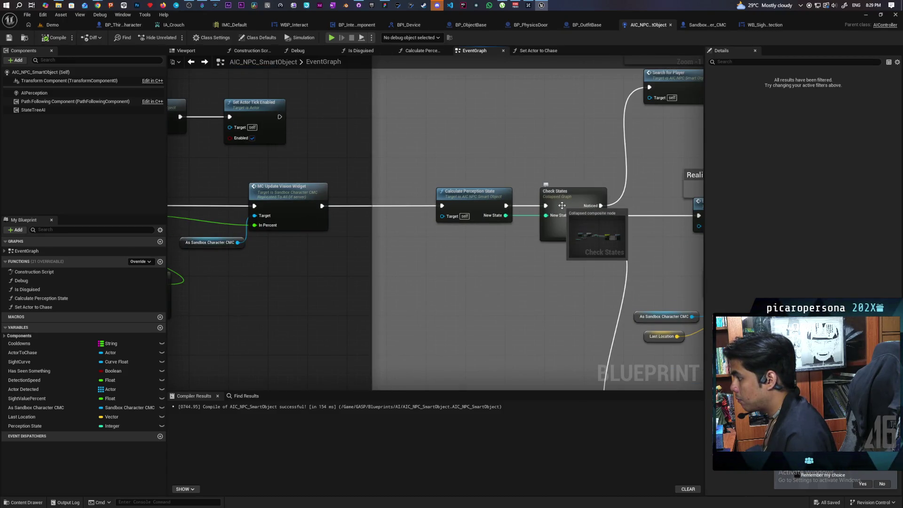
pyautogui.doubleClick(471, 192)
pyautogui.hotkey('ctrl', 'v')
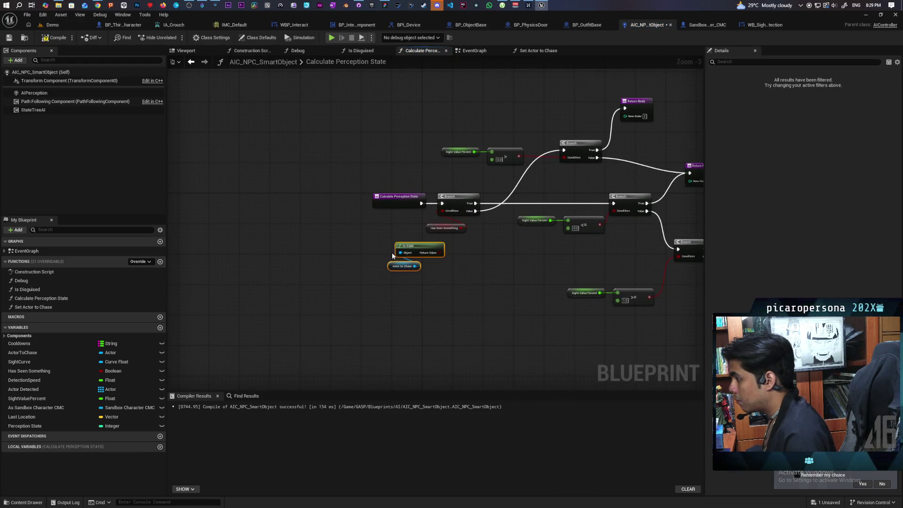
pyautogui.scroll(3, 457, 236)
pyautogui.moveTo(436, 259); pyautogui.dragTo(429, 260)
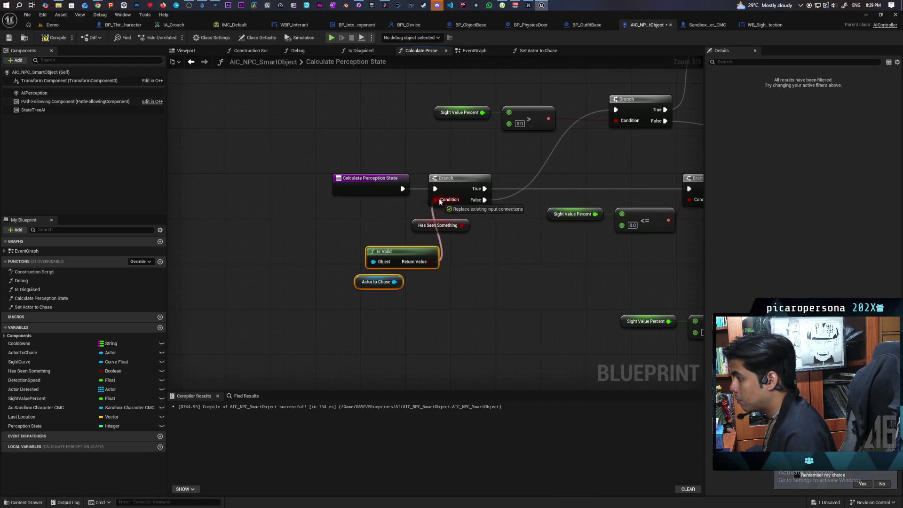
pyautogui.moveTo(439, 202); pyautogui.dragTo(439, 201)
pyautogui.click(454, 226)
pyautogui.scroll(-4, 491, 249)
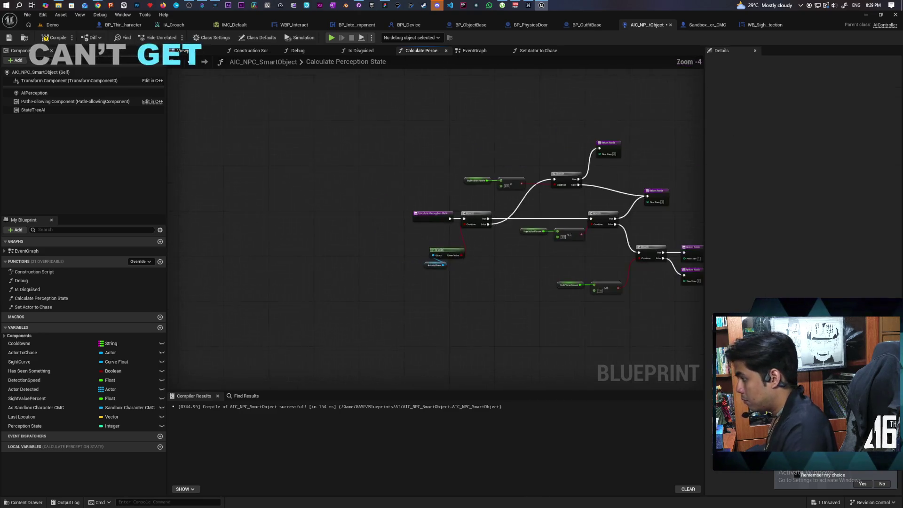
pyautogui.scroll(2, 441, 273)
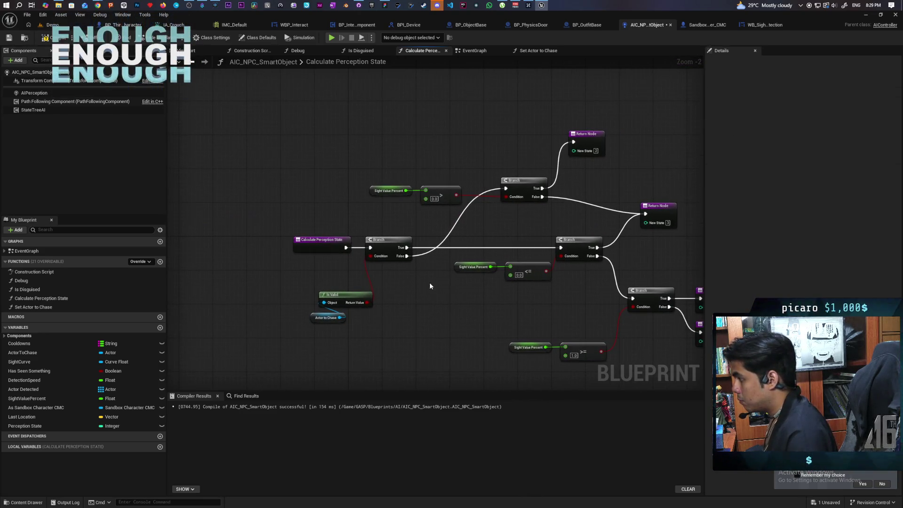
pyautogui.moveTo(430, 283)
pyautogui.mouseDown()
pyautogui.moveTo(333, 252)
pyautogui.moveTo(464, 276)
pyautogui.moveTo(428, 282)
pyautogui.moveTo(486, 272)
pyautogui.mouseUp()
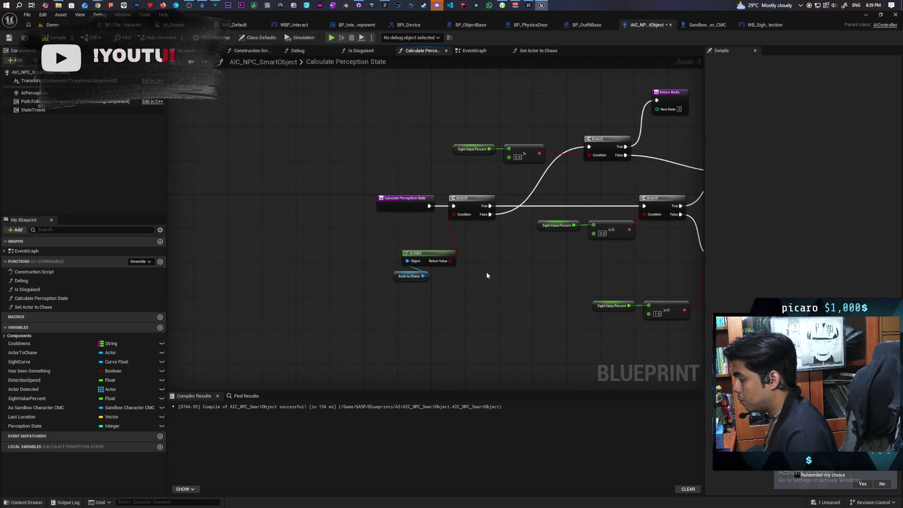
# - Replace the old branch and Is Valid function with an Is Valid macro fed by Actor to Chase, then save
pyautogui.hotkey('ctrl', 'v')
pyautogui.scroll(2, 479, 259)
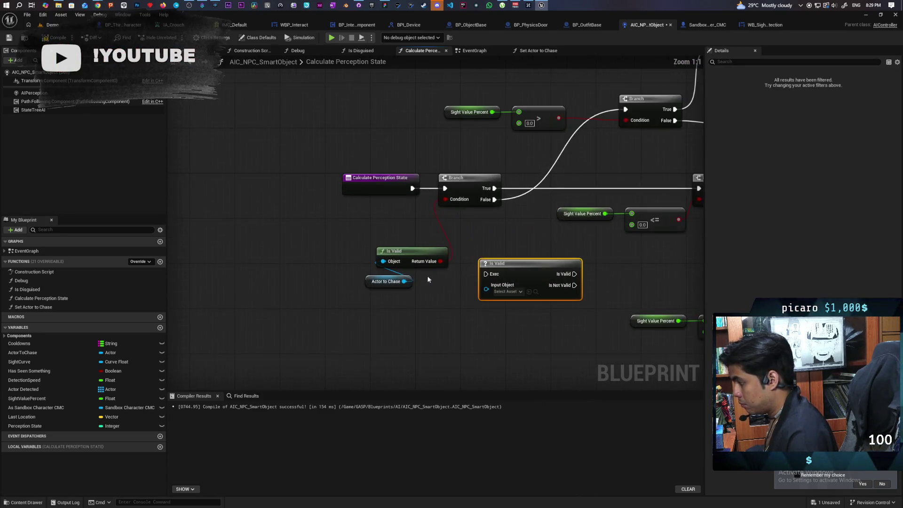
pyautogui.moveTo(404, 281)
pyautogui.mouseDown()
pyautogui.moveTo(486, 289)
pyautogui.moveTo(499, 226)
pyautogui.mouseUp()
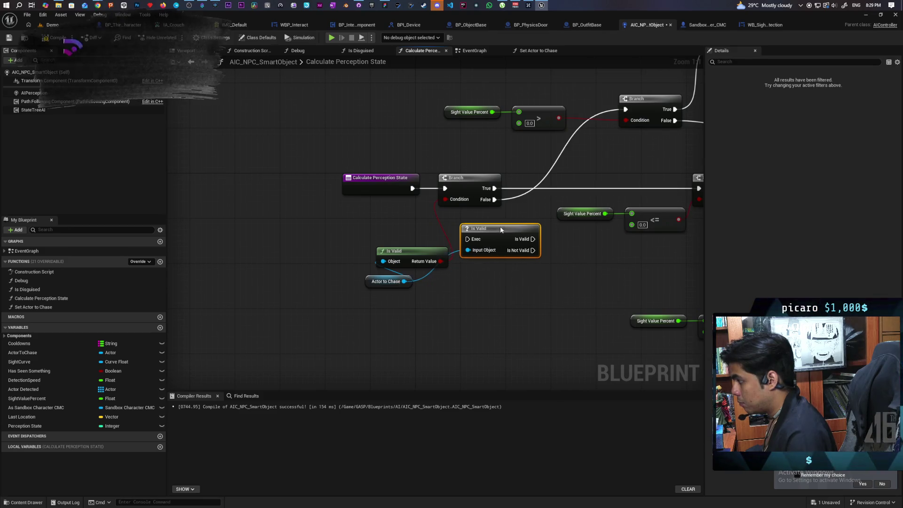
pyautogui.moveTo(494, 188); pyautogui.dragTo(532, 233)
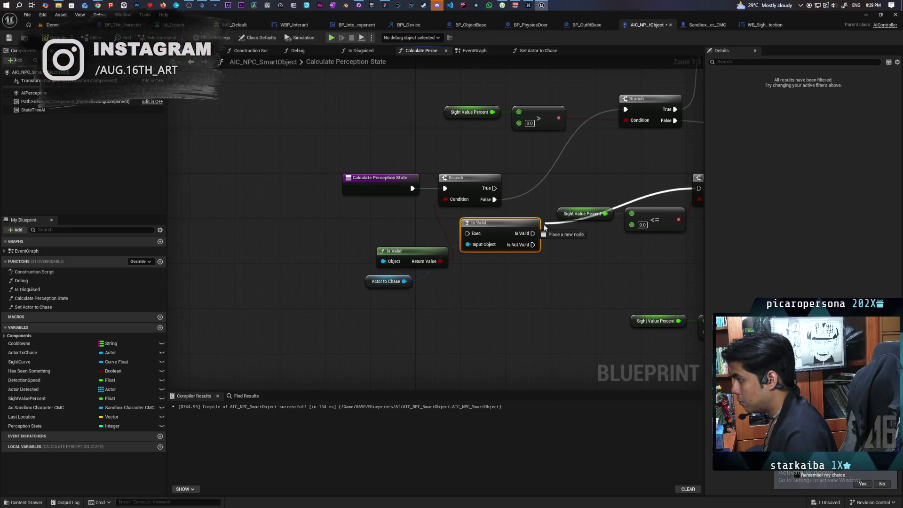
pyautogui.moveTo(494, 199); pyautogui.dragTo(532, 245)
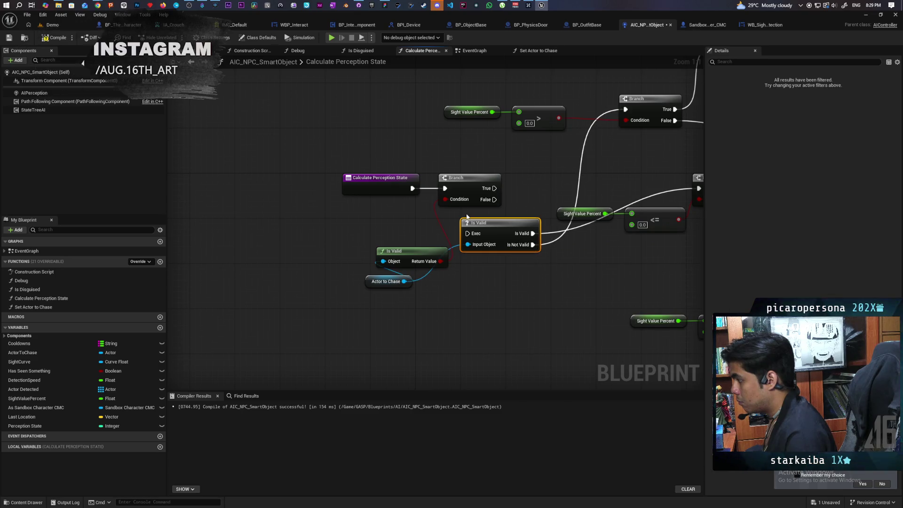
pyautogui.moveTo(445, 188)
pyautogui.mouseDown()
pyautogui.moveTo(463, 238)
pyautogui.moveTo(492, 213)
pyautogui.moveTo(481, 182)
pyautogui.mouseUp()
pyautogui.click(468, 196)
pyautogui.press('Delete')
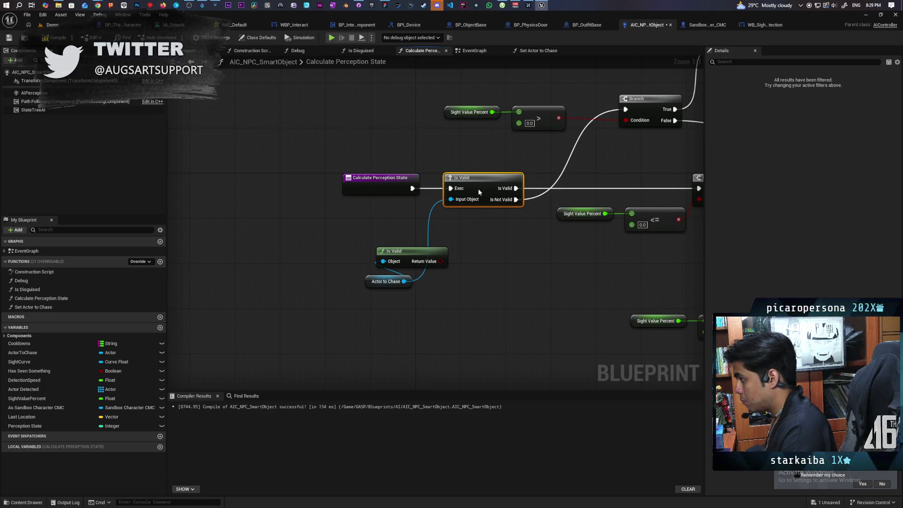
pyautogui.moveTo(479, 245); pyautogui.dragTo(442, 262)
pyautogui.press('Delete')
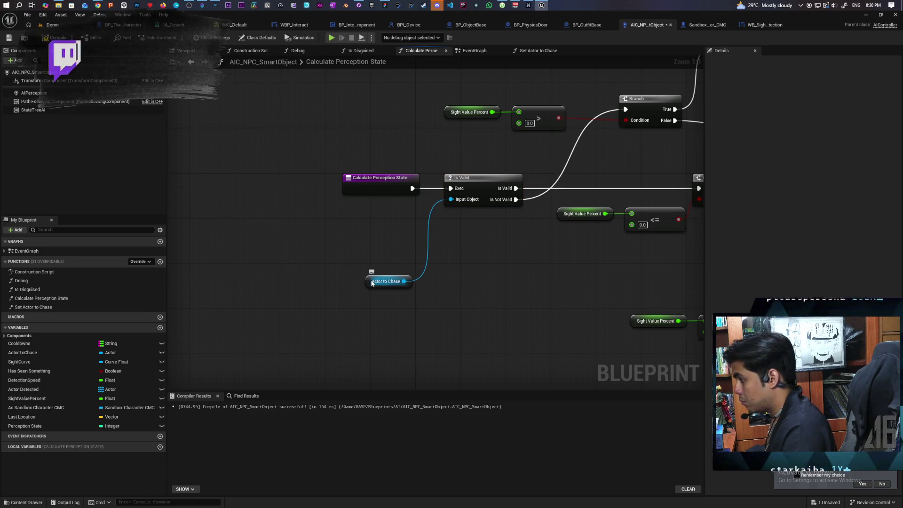
pyautogui.moveTo(372, 278); pyautogui.dragTo(374, 217)
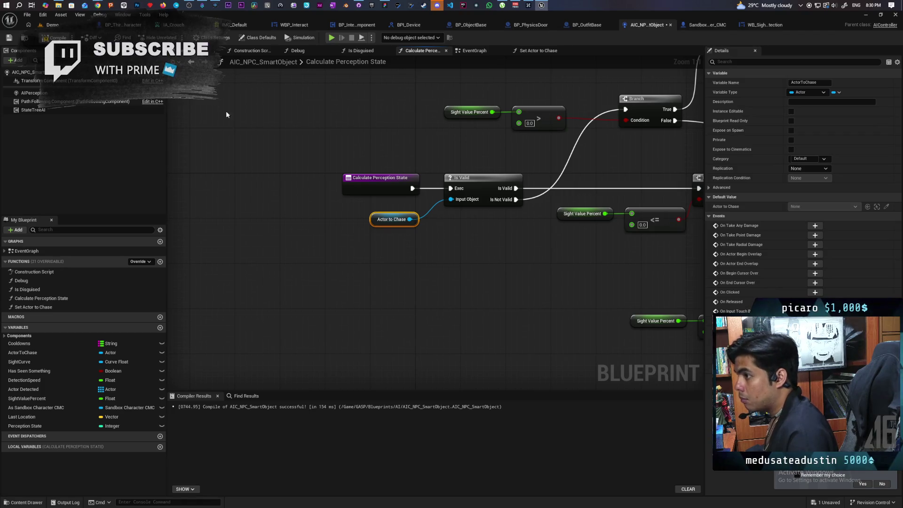
pyautogui.hotkey('ctrl', 's')
# - Delete the Has Seen Something variable, save, and switch to the Demo level
pyautogui.click(39, 372)
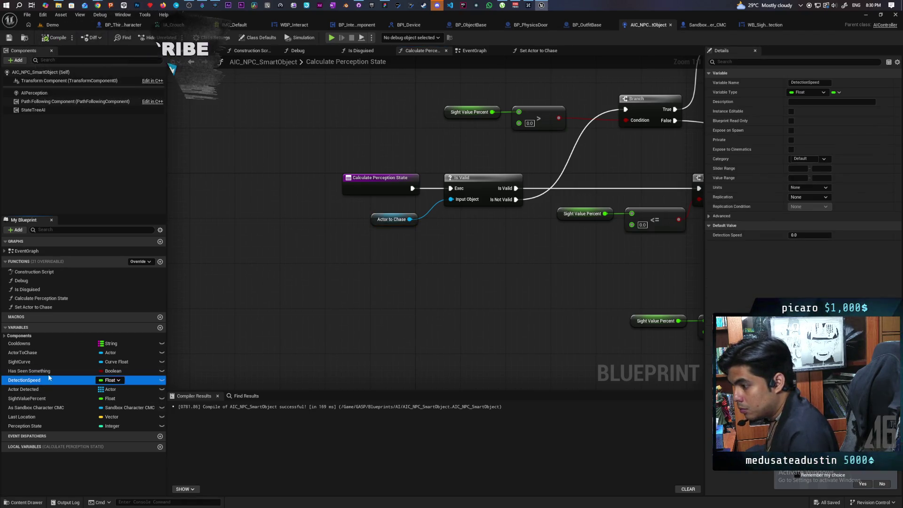
pyautogui.press('Delete')
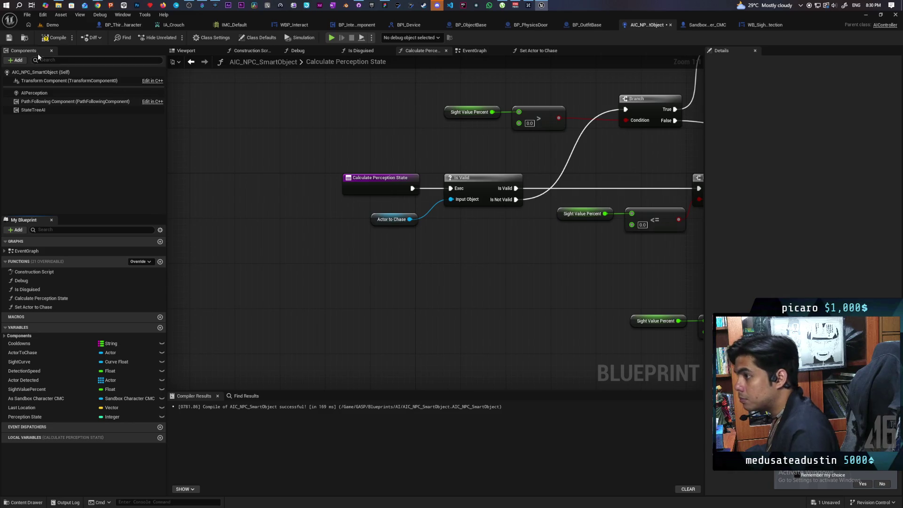
pyautogui.scroll(-4, 340, 176)
pyautogui.hotkey('ctrl', 's')
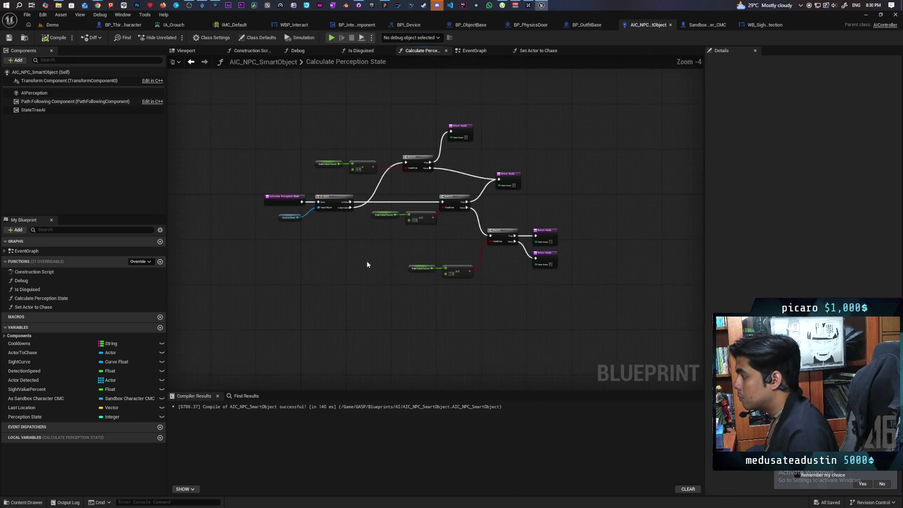
pyautogui.click(52, 24)
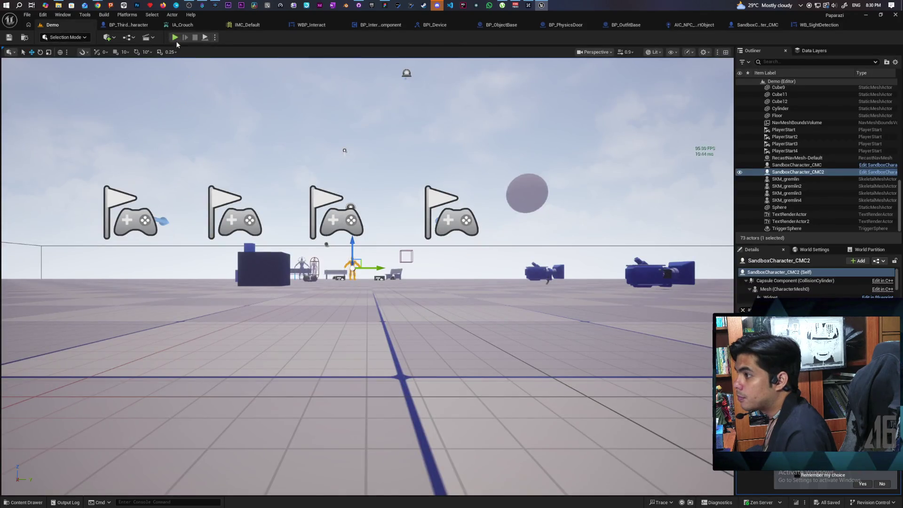
# - Start a multiplayer play session and walk the red player forward across the plaza
pyautogui.hotkey('alt', 'p')
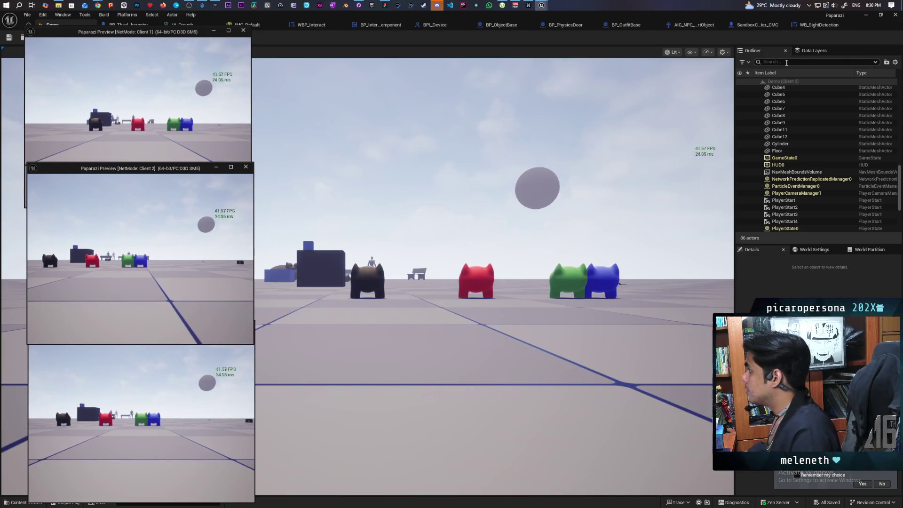
pyautogui.doubleClick(772, 17)
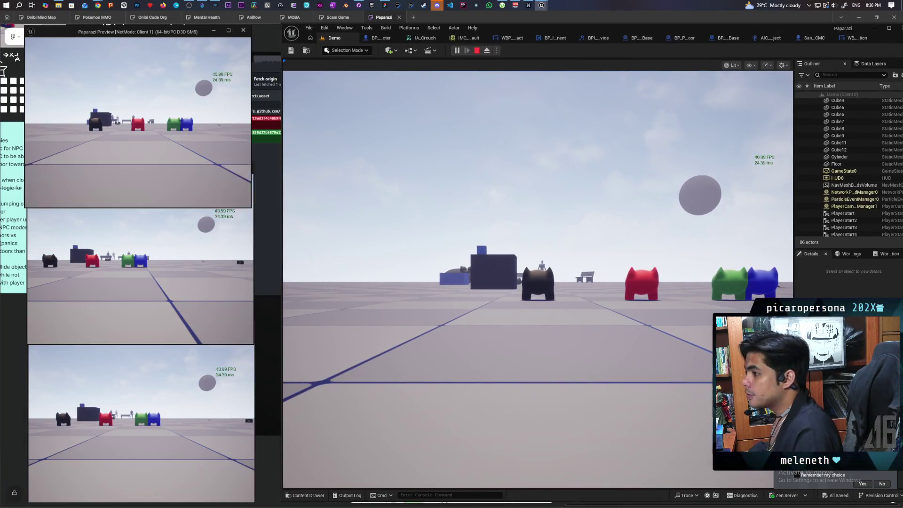
pyautogui.hotkey('alt', 'Tab')
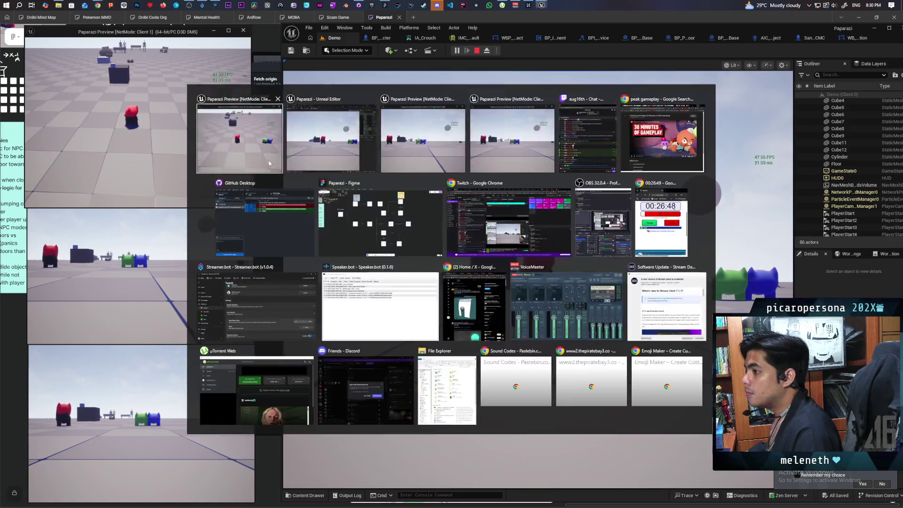
pyautogui.press('w')
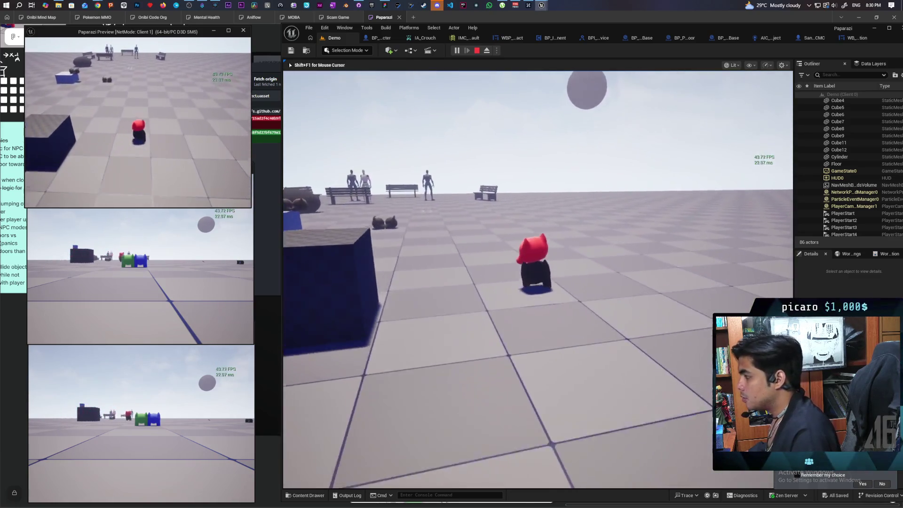
pyautogui.press('w')
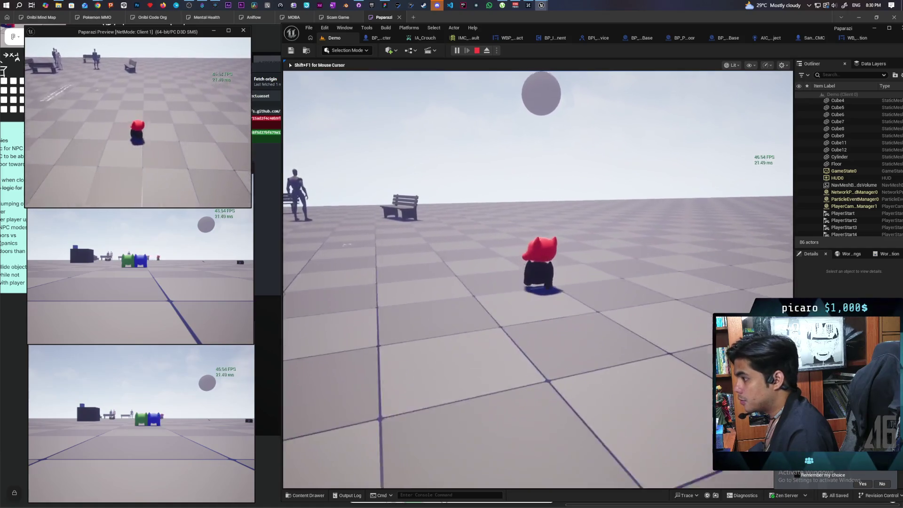
pyautogui.press('w')
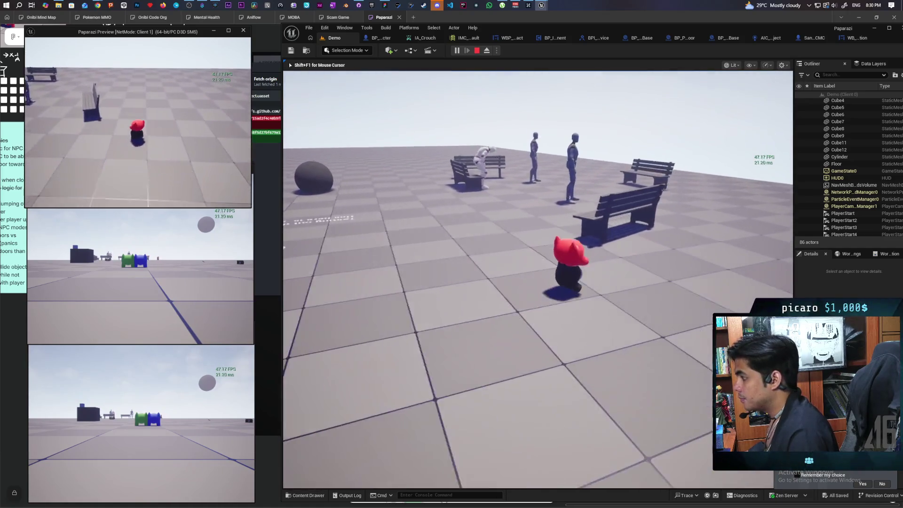
pyautogui.press('w')
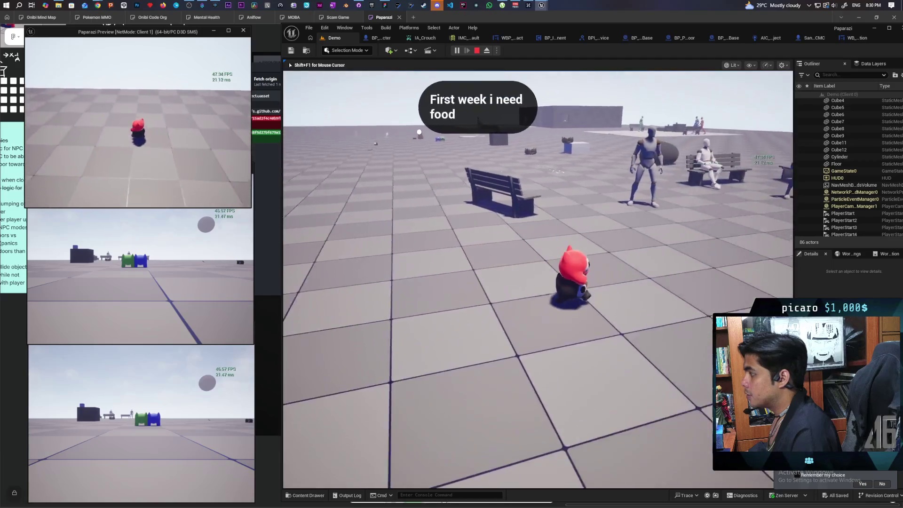
pyautogui.press('w')
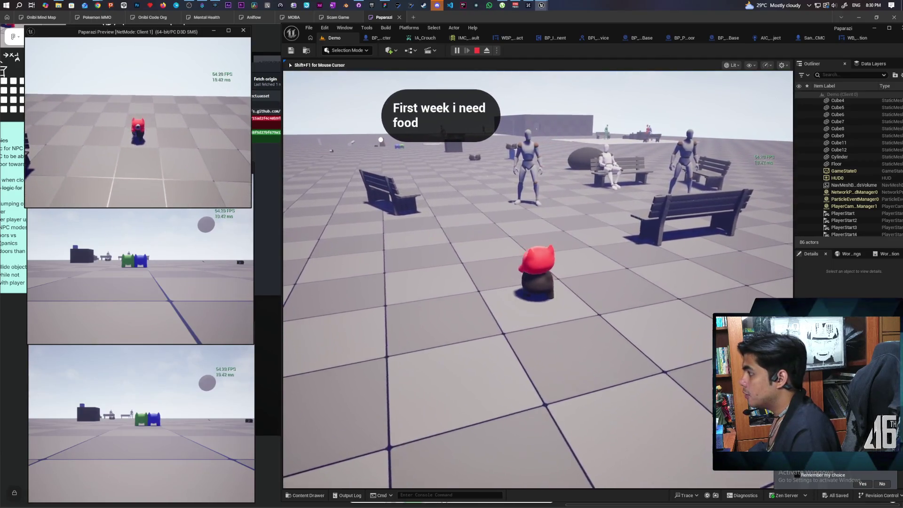
pyautogui.hotkey('shift', 'F1')
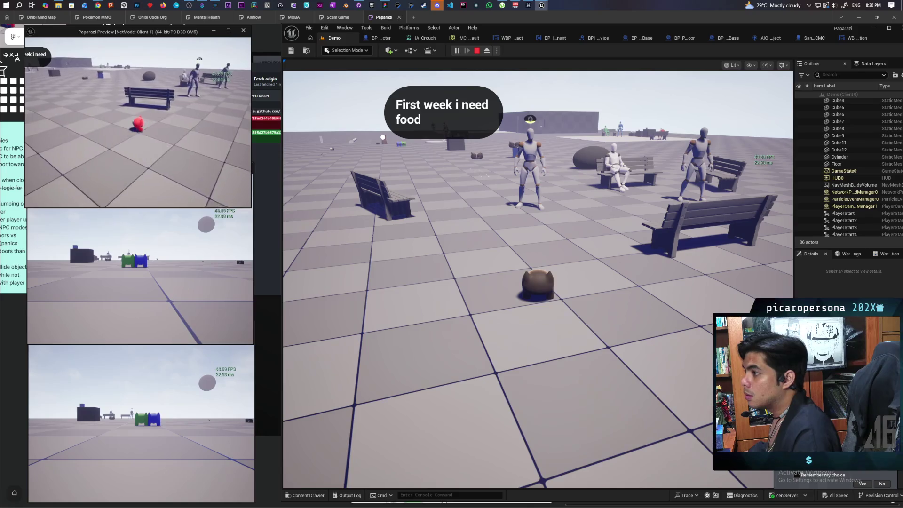
# - Walk the brown cat past the benches toward the NPCs and up behind the red creature
pyautogui.moveTo(138, 122)
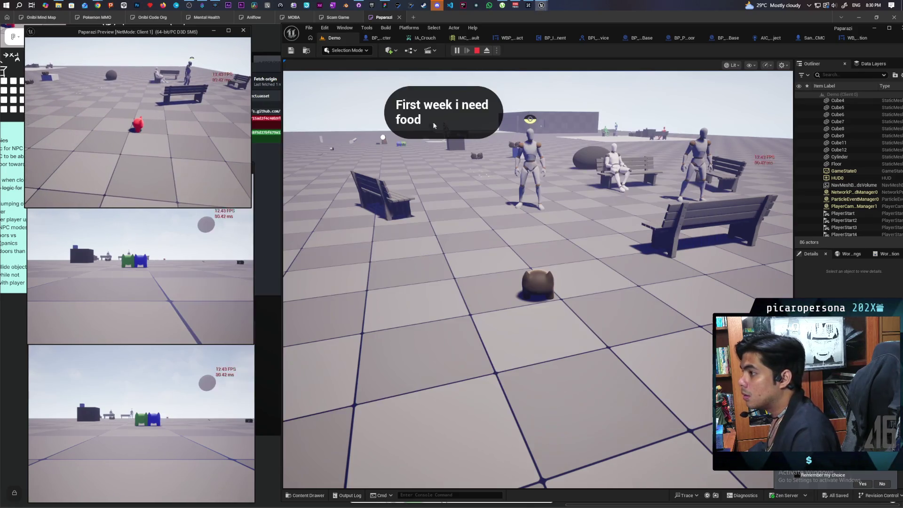
pyautogui.press('w')
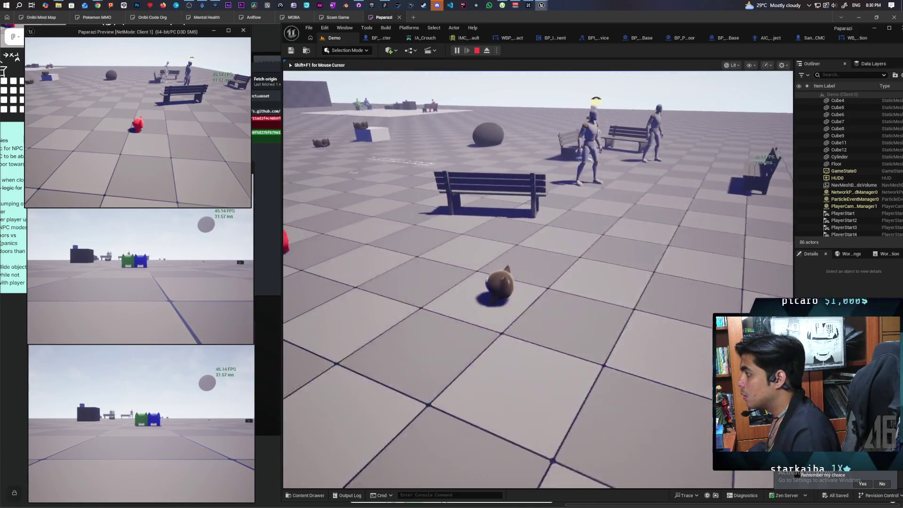
pyautogui.press('w')
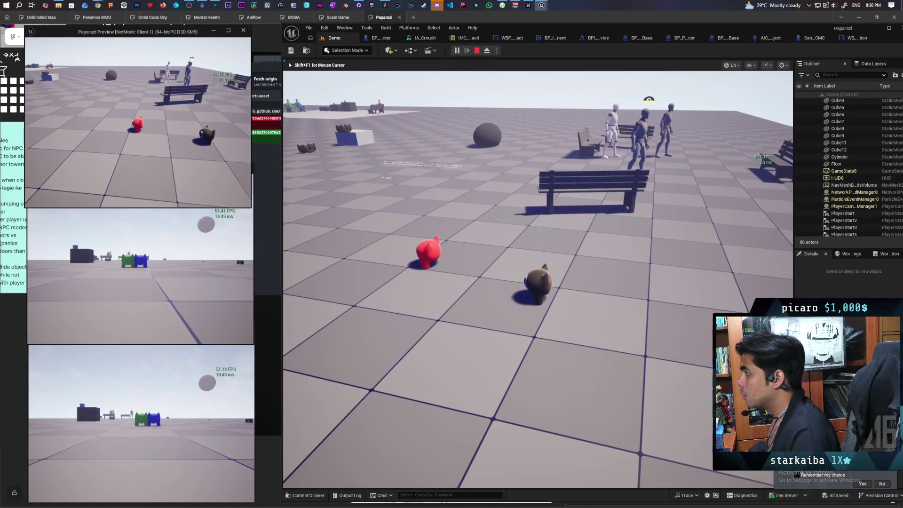
pyautogui.press('w')
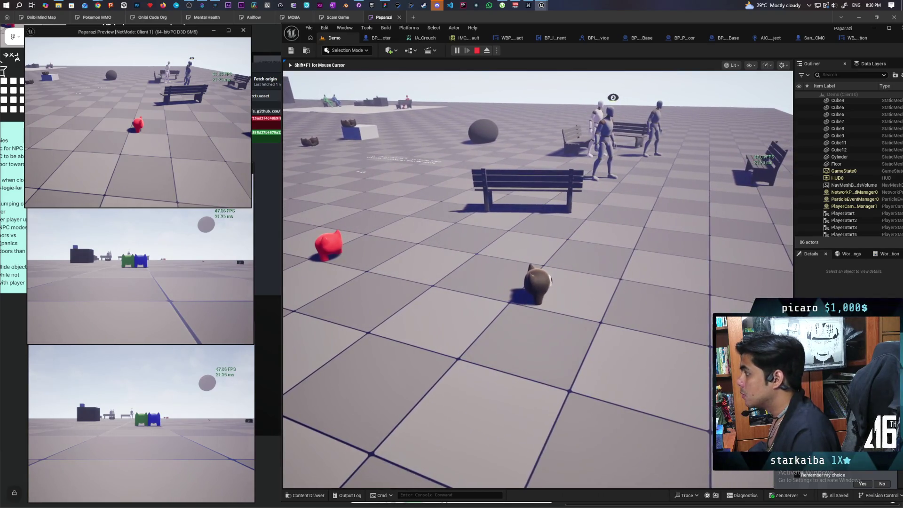
pyautogui.press('s')
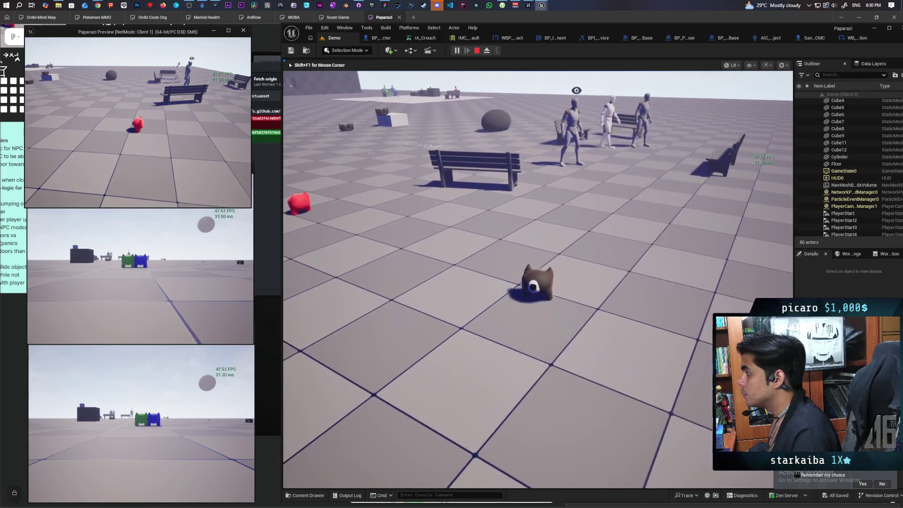
pyautogui.press('w')
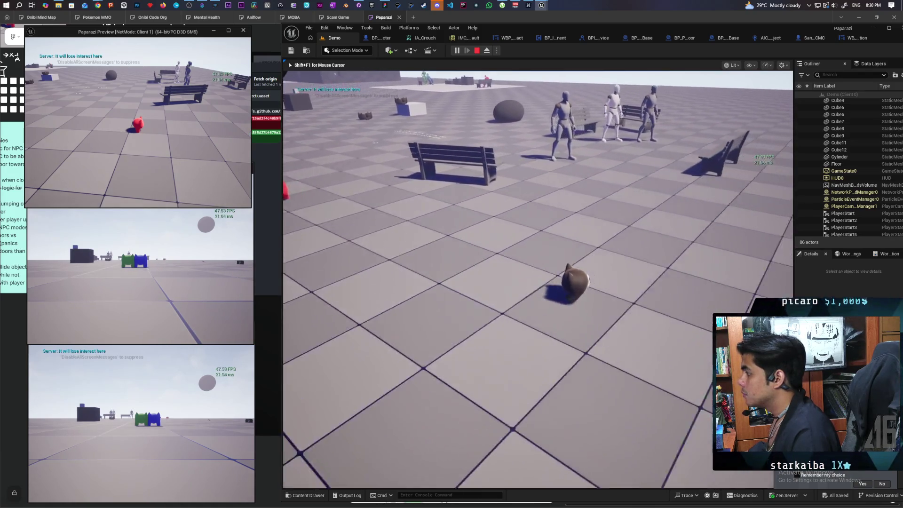
pyautogui.press('w')
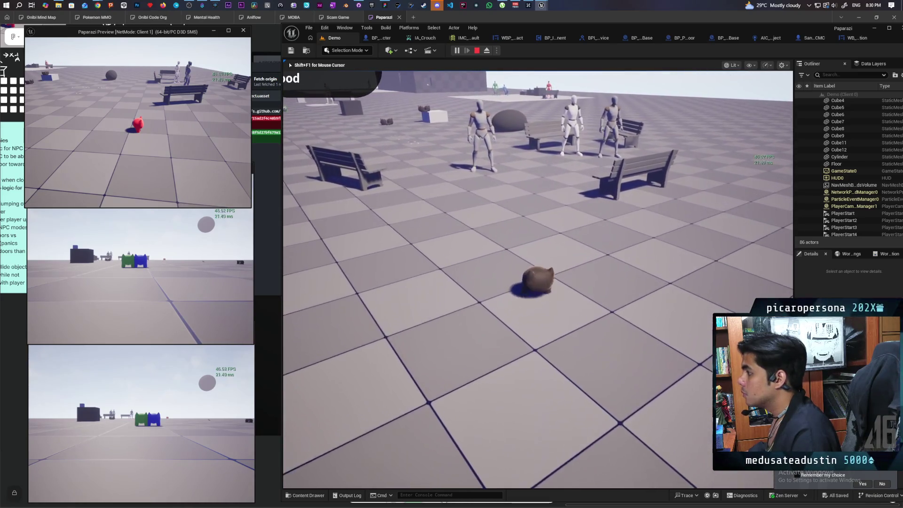
pyautogui.press('w')
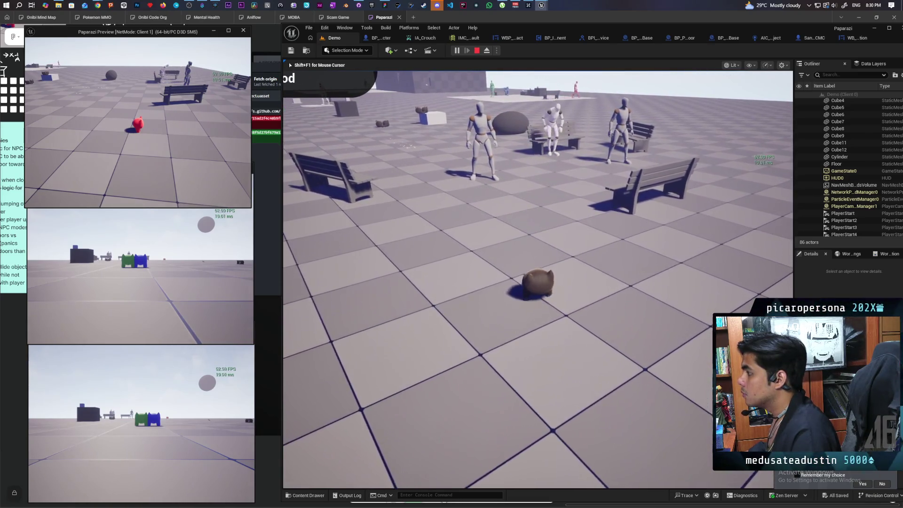
pyautogui.press('w')
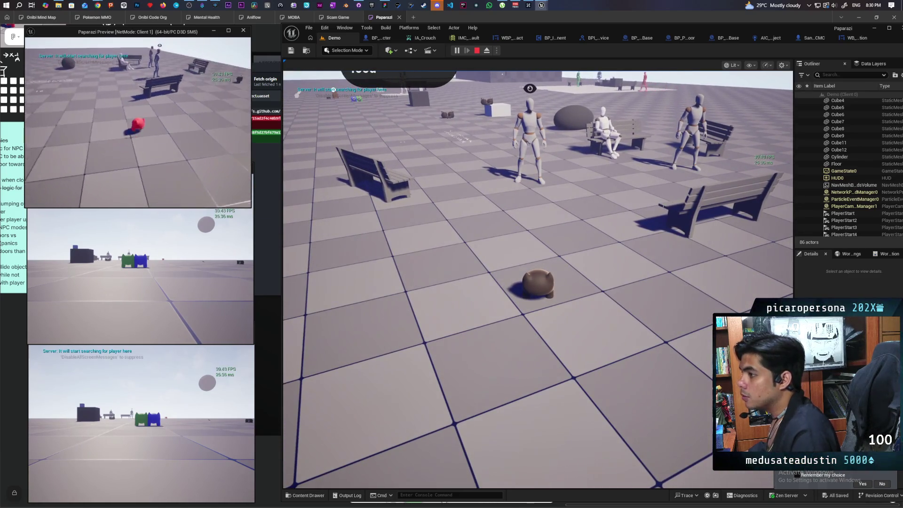
pyautogui.press('w')
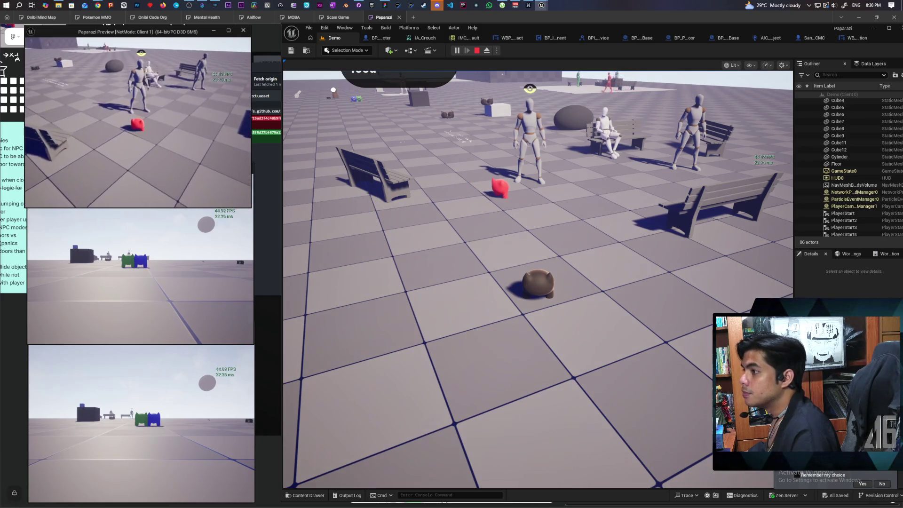
pyautogui.press('w')
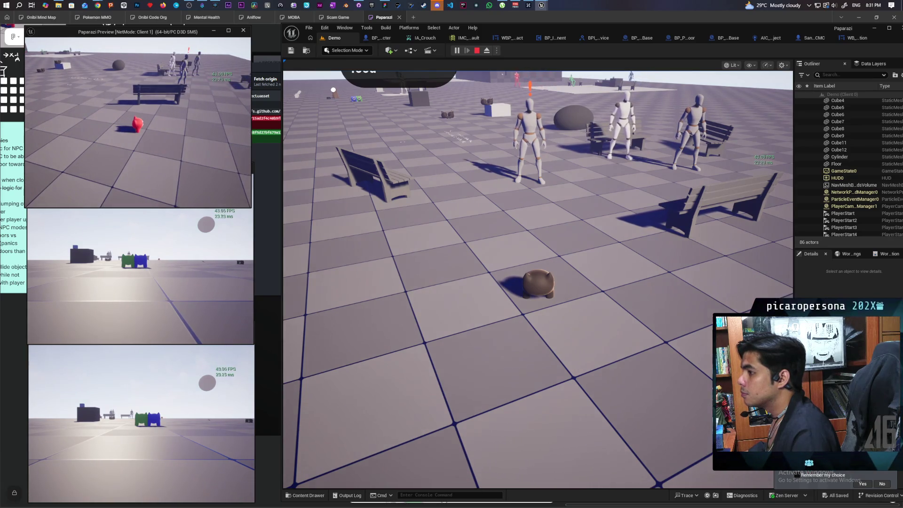
pyautogui.click(537, 280)
pyautogui.press('a')
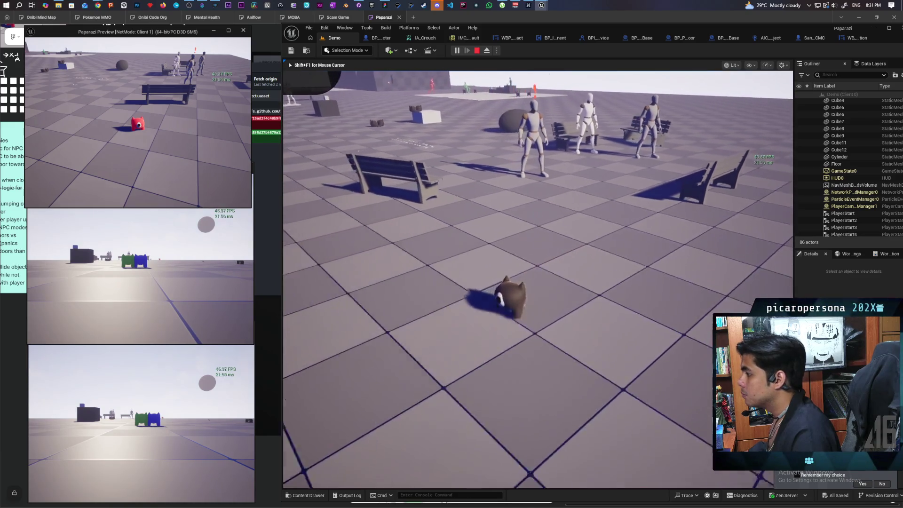
pyautogui.press('w')
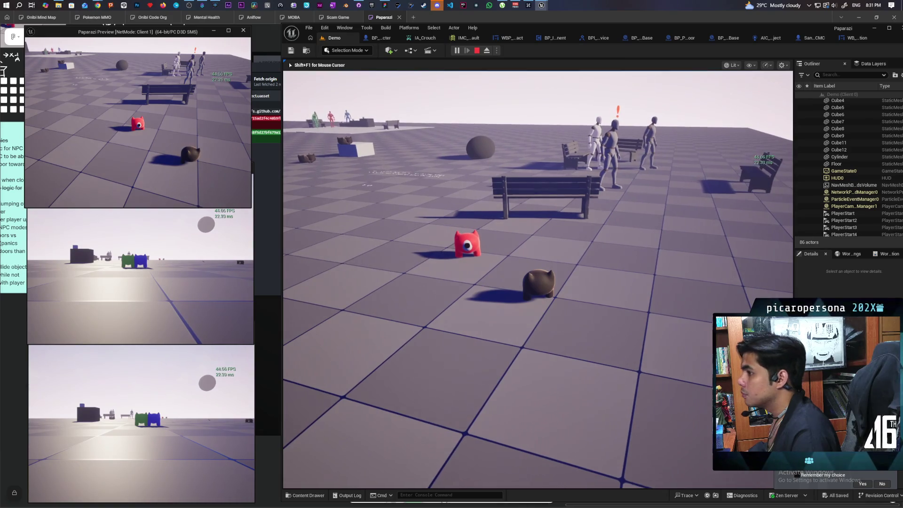
pyautogui.press('w')
pyautogui.press('w')
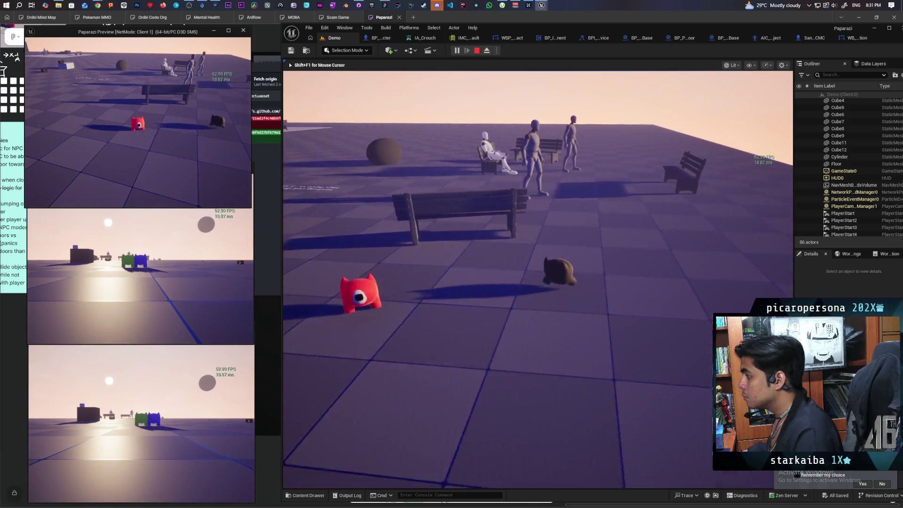
# - Approach the NPCs until they spot the cat, flee their chase, then free the cursor and stop the session
pyautogui.press('w')
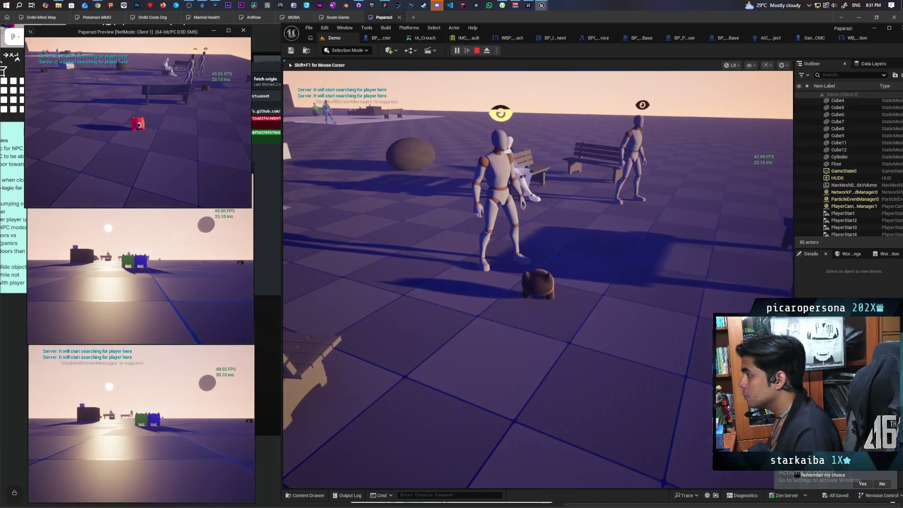
pyautogui.press('s')
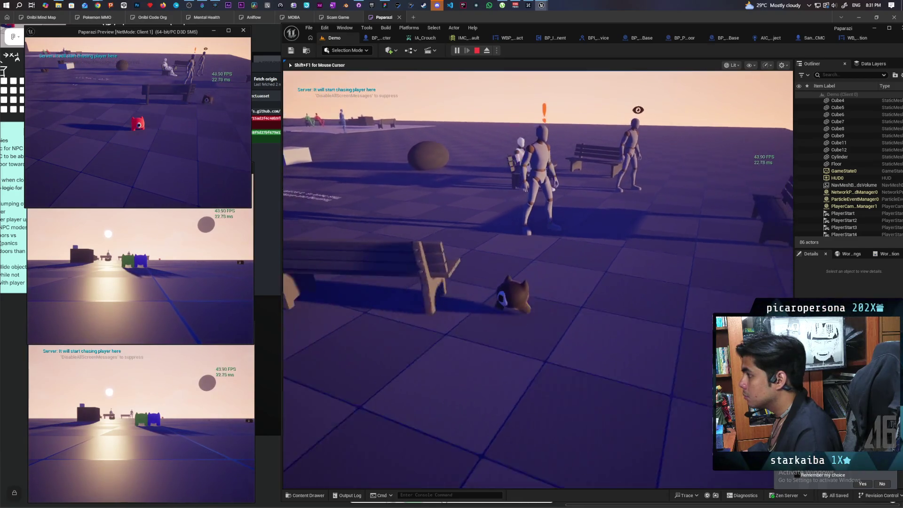
pyautogui.press('w')
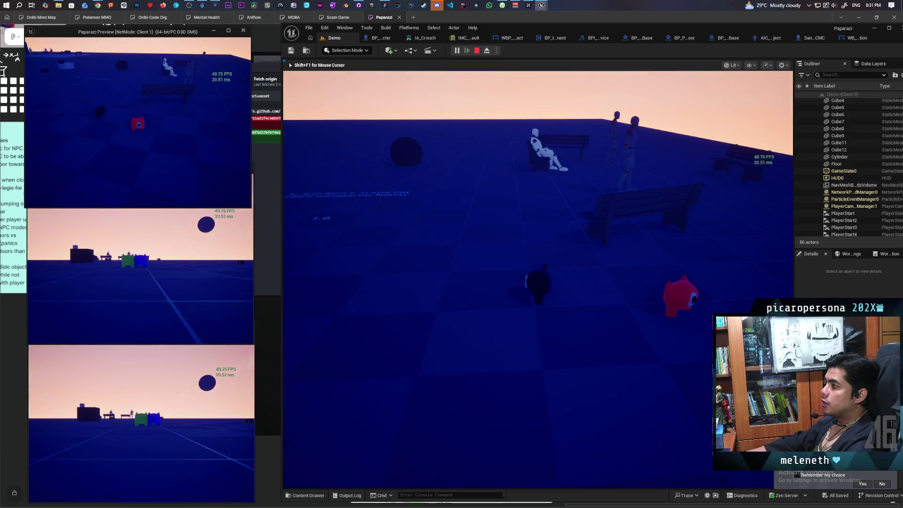
pyautogui.hotkey('shift', 'F1')
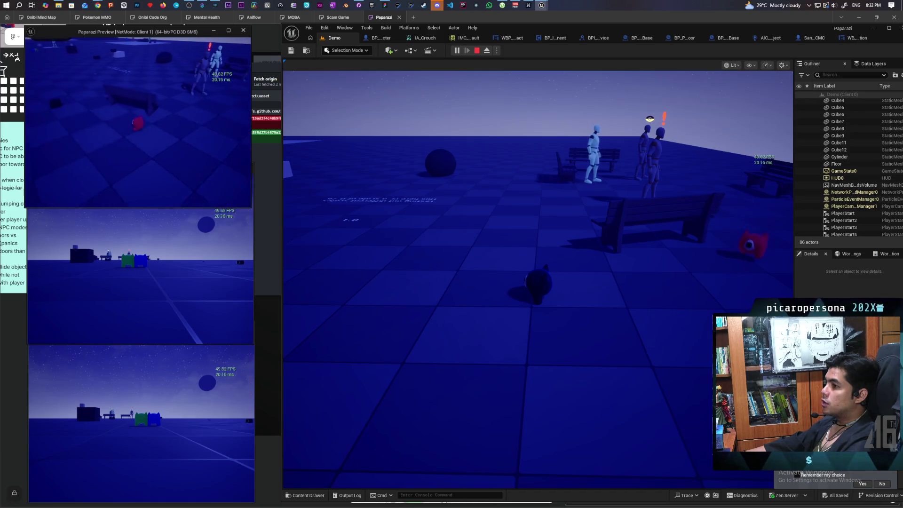
pyautogui.press('Escape')
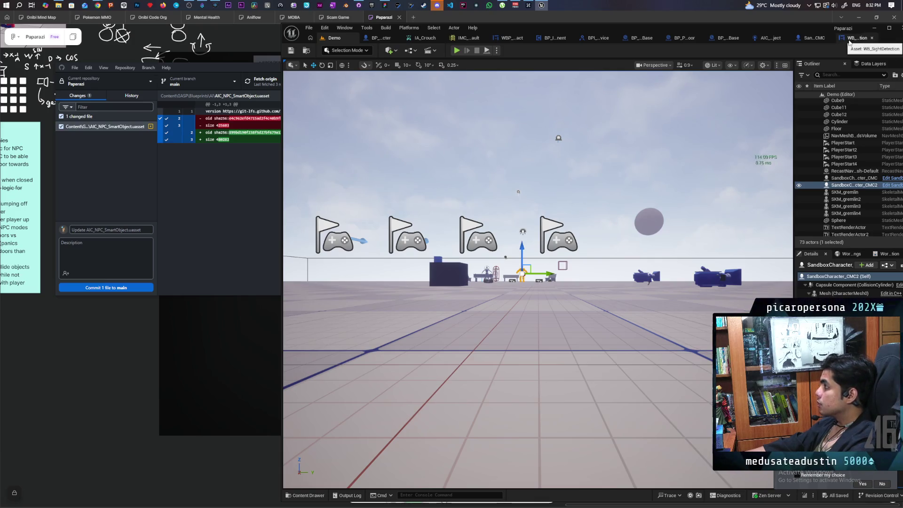
# - Show the AIC_NPC_SmartObject EventGraph and select the Lose Sight group with its nodes
pyautogui.click(849, 41)
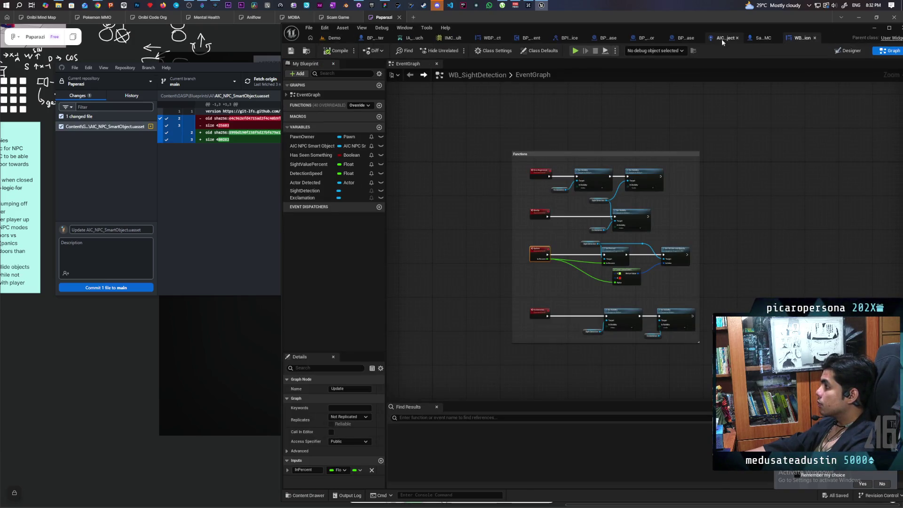
pyautogui.click(712, 42)
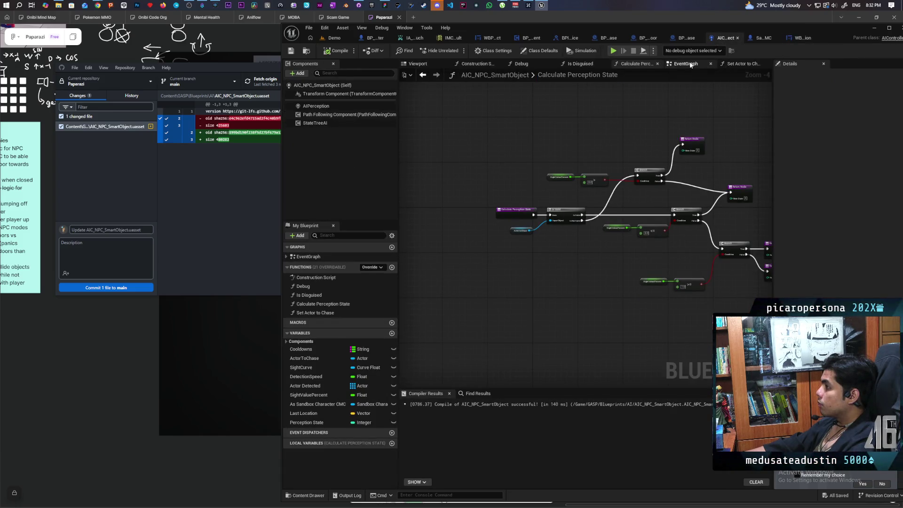
pyautogui.click(690, 64)
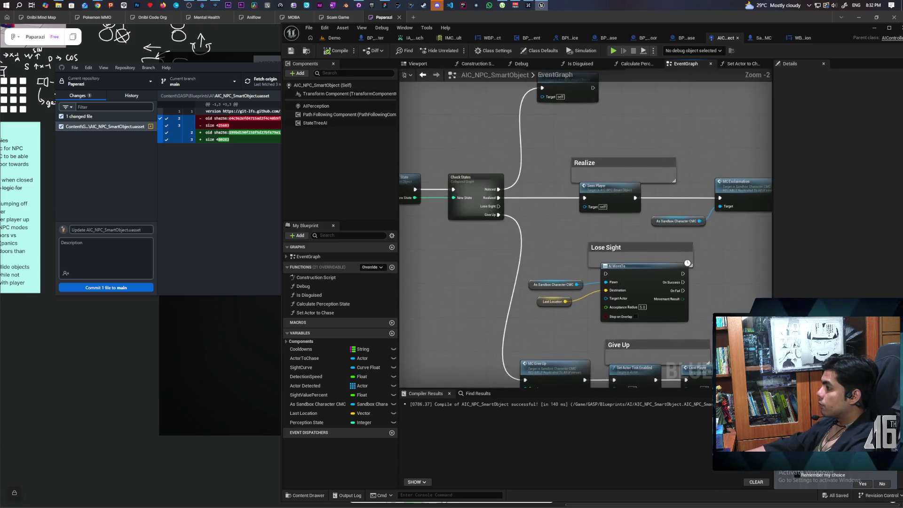
pyautogui.moveTo(501, 214)
pyautogui.mouseDown()
pyautogui.moveTo(451, 163)
pyautogui.moveTo(512, 181)
pyautogui.mouseUp()
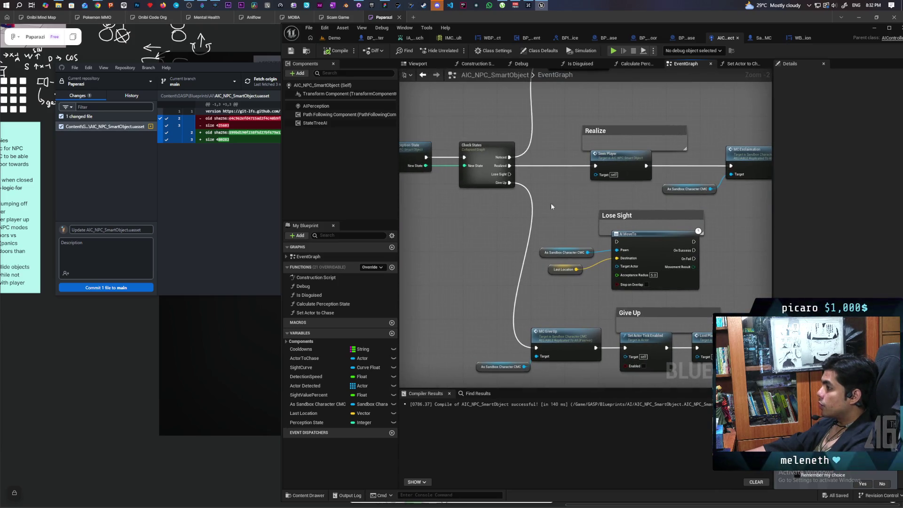
pyautogui.scroll(-1, 566, 218)
pyautogui.moveTo(563, 221)
pyautogui.mouseDown()
pyautogui.moveTo(518, 223)
pyautogui.moveTo(645, 275)
pyautogui.moveTo(708, 275)
pyautogui.moveTo(694, 275)
pyautogui.mouseUp()
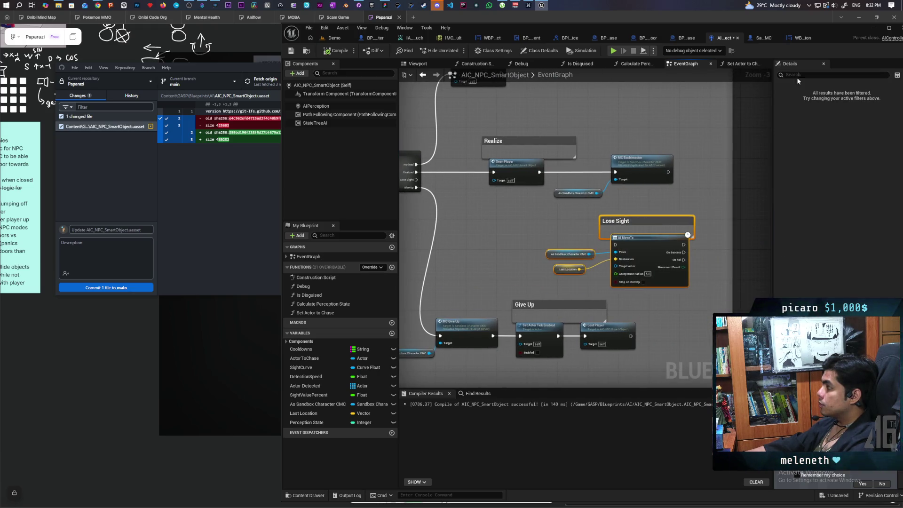
# - Inspect the Exclamation and Set Visibility nodes in the WB_SightDetection graph
pyautogui.click(799, 38)
pyautogui.scroll(5, 618, 217)
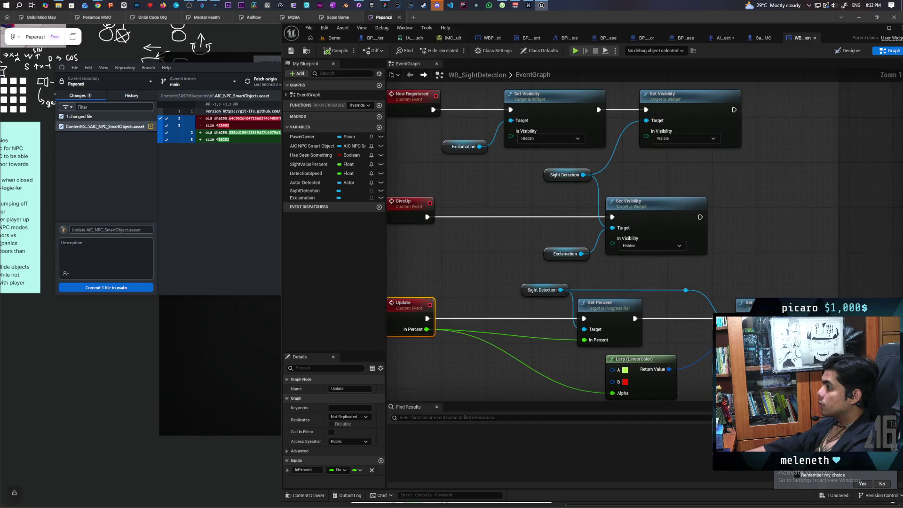
pyautogui.moveTo(664, 172); pyautogui.dragTo(669, 212)
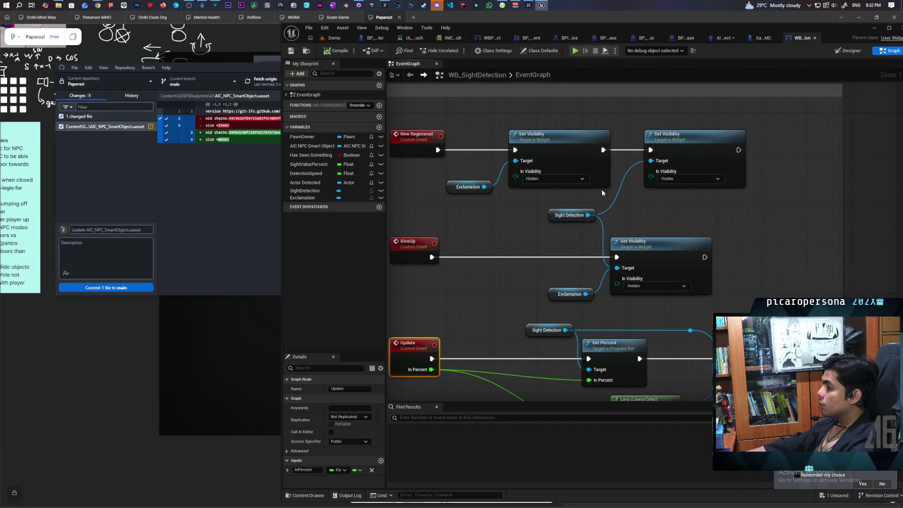
pyautogui.moveTo(460, 123); pyautogui.dragTo(672, 200)
pyautogui.click(626, 203)
pyautogui.moveTo(446, 137)
pyautogui.mouseDown()
pyautogui.moveTo(695, 192)
pyautogui.moveTo(450, 150)
pyautogui.moveTo(701, 216)
pyautogui.mouseUp()
pyautogui.click(703, 215)
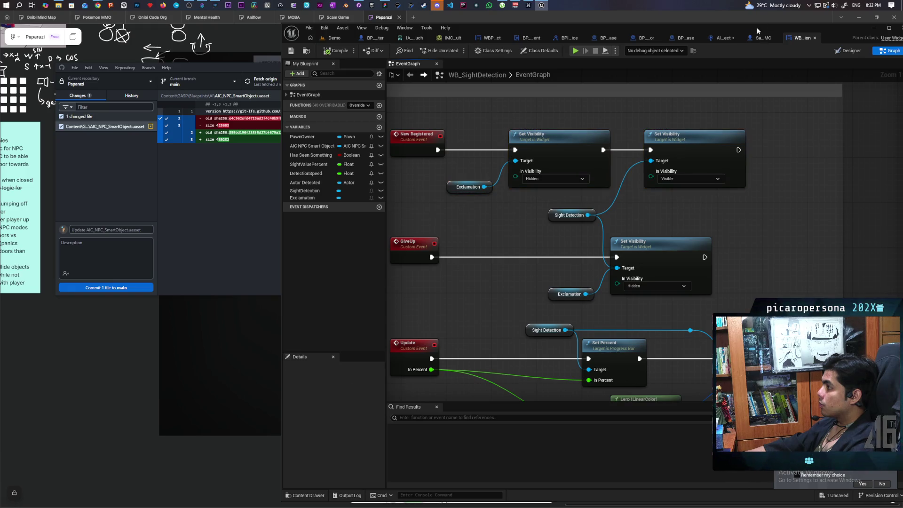
pyautogui.click(720, 38)
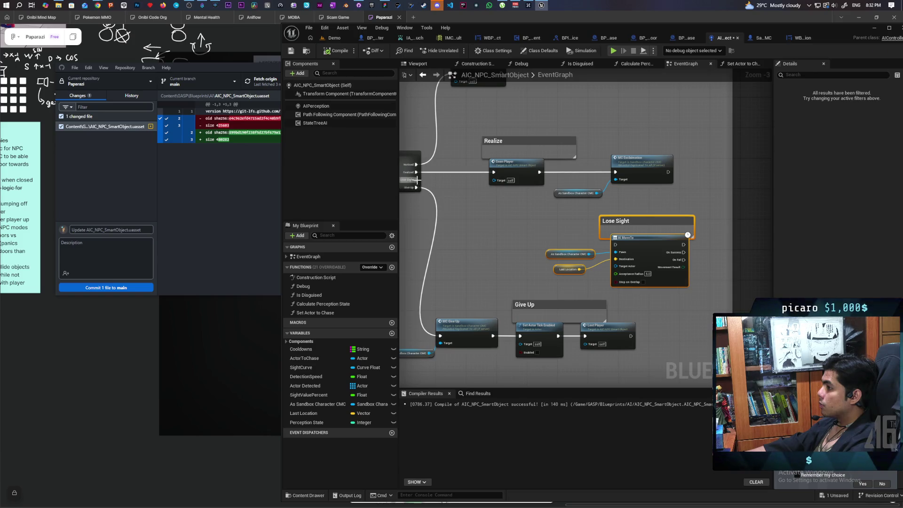
# - Cut and paste the vision-widget update nodes near Lose Sight, deleting the pasted MC Update Vision Widget call
pyautogui.moveTo(417, 179); pyautogui.dragTo(477, 231)
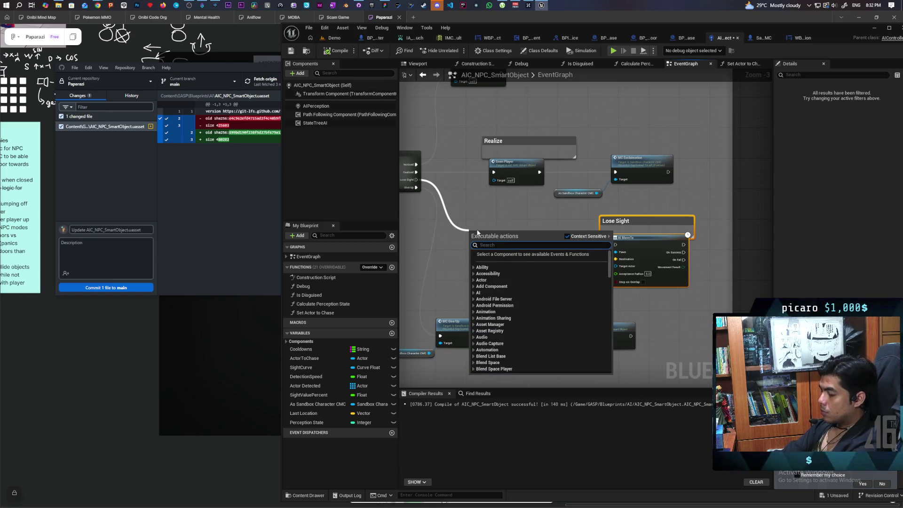
pyautogui.write('new regi')
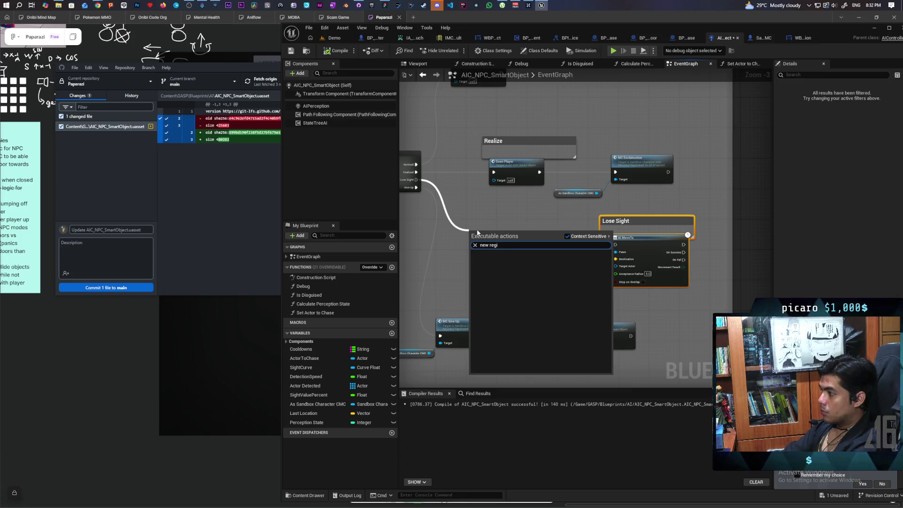
pyautogui.press('Escape')
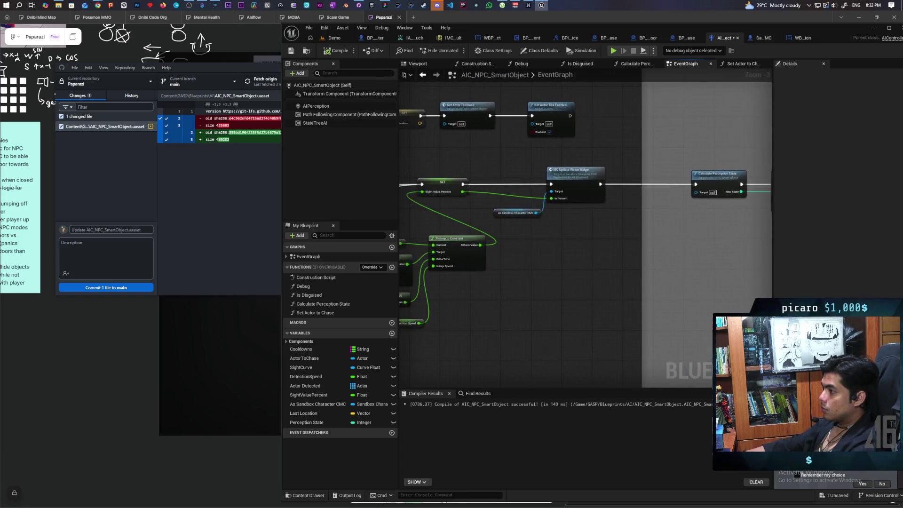
pyautogui.moveTo(587, 242); pyautogui.dragTo(637, 230)
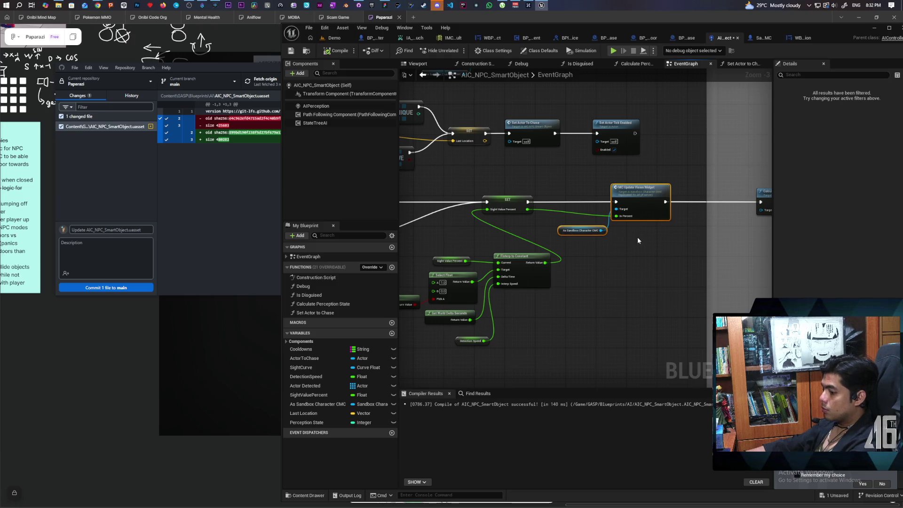
pyautogui.hotkey('ctrl', 'x')
pyautogui.hotkey('ctrl', 'v')
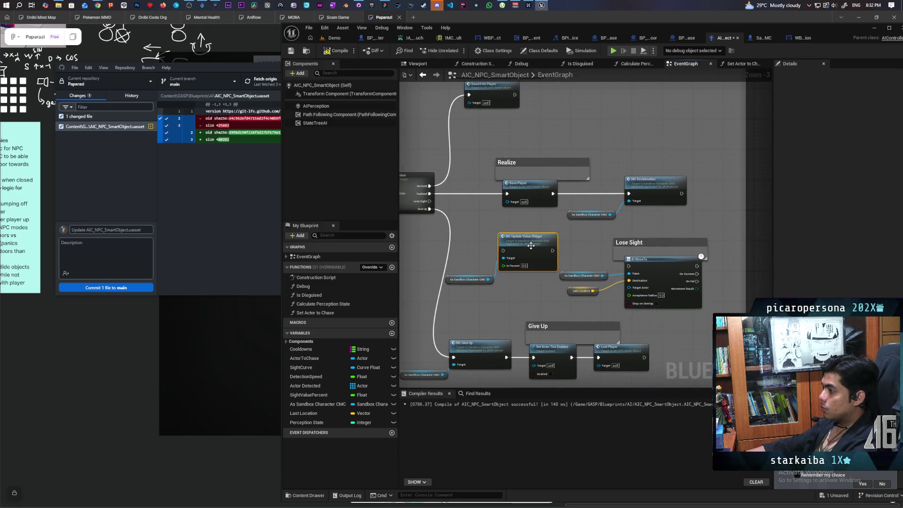
pyautogui.press('Delete')
# - Search the Sandbox Character CMC reference's actions for 'new regi' and 'mc new', adding nothing
pyautogui.moveTo(488, 279); pyautogui.dragTo(501, 263)
pyautogui.write('new regis')
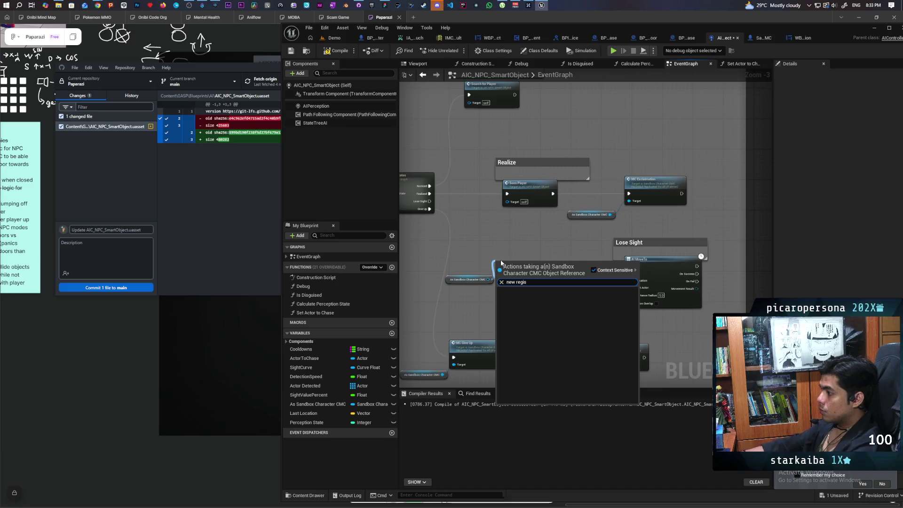
pyautogui.press('BackSpace')
pyautogui.press('BackSpace')
pyautogui.press('BackSpace')
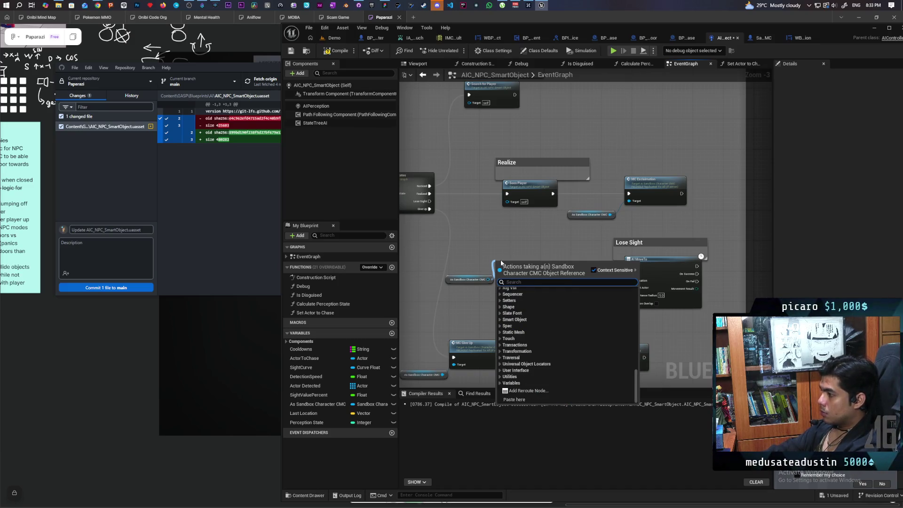
pyautogui.write('mc new')
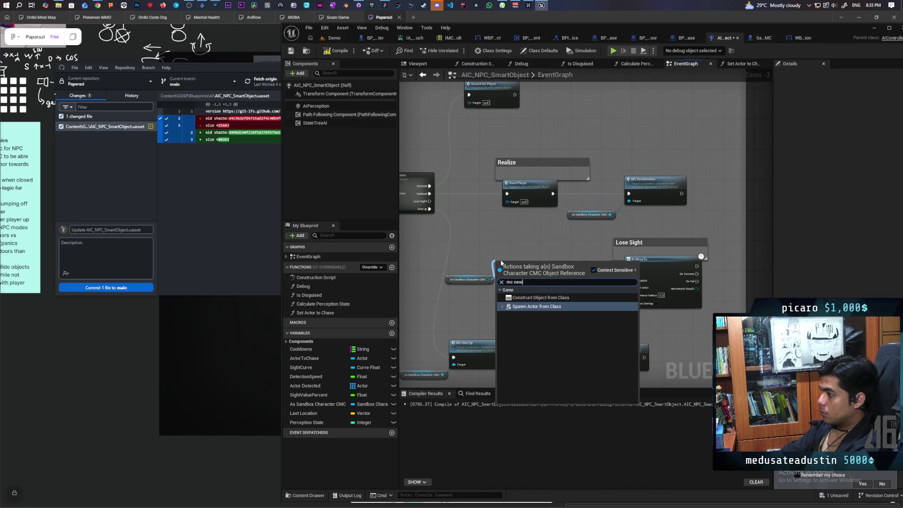
pyautogui.press('Escape')
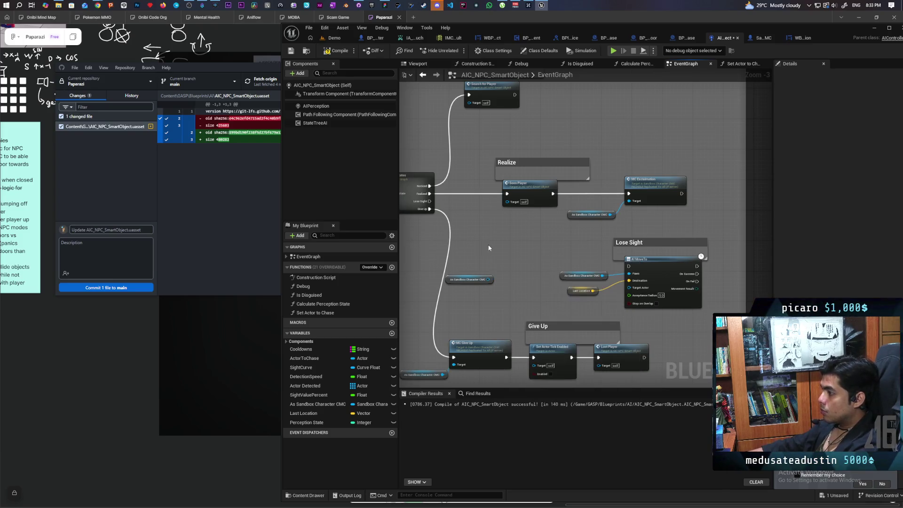
pyautogui.scroll(4, 592, 278)
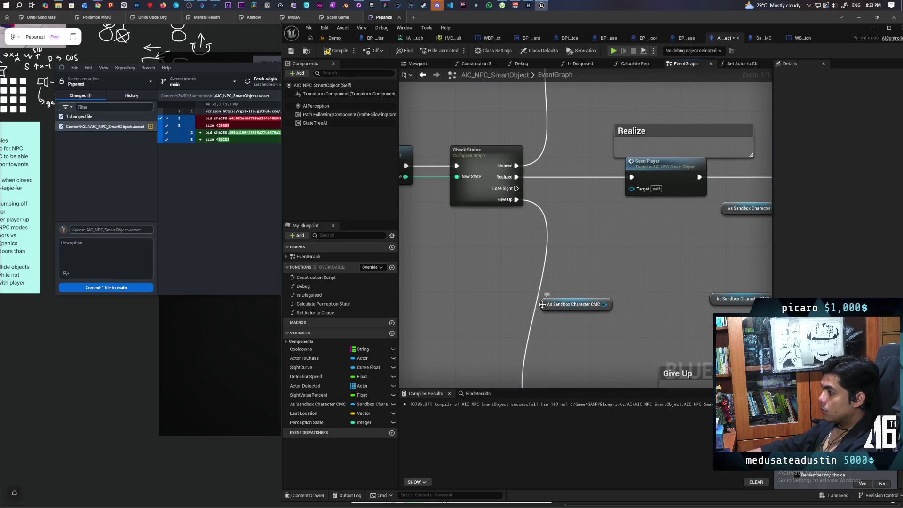
pyautogui.click(593, 302)
pyautogui.moveTo(604, 304); pyautogui.dragTo(609, 286)
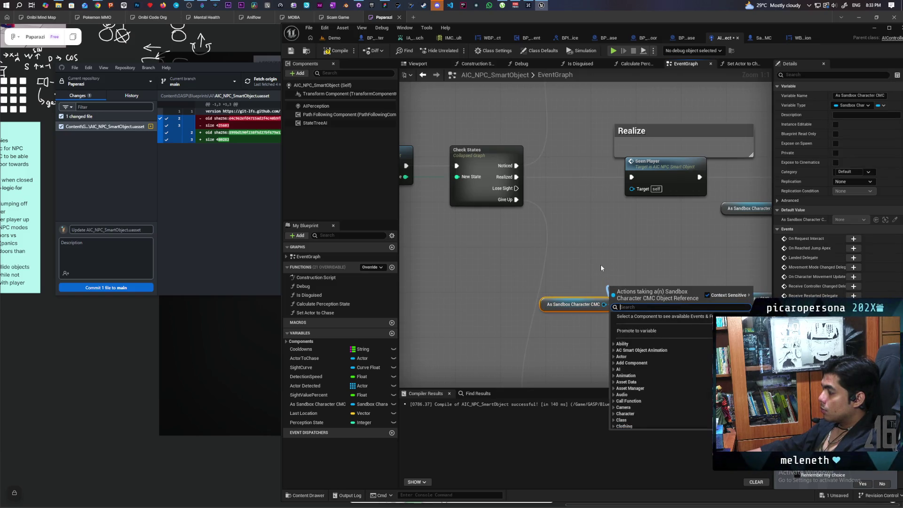
pyautogui.click(600, 264)
pyautogui.scroll(-7, 594, 247)
pyautogui.scroll(3, 544, 268)
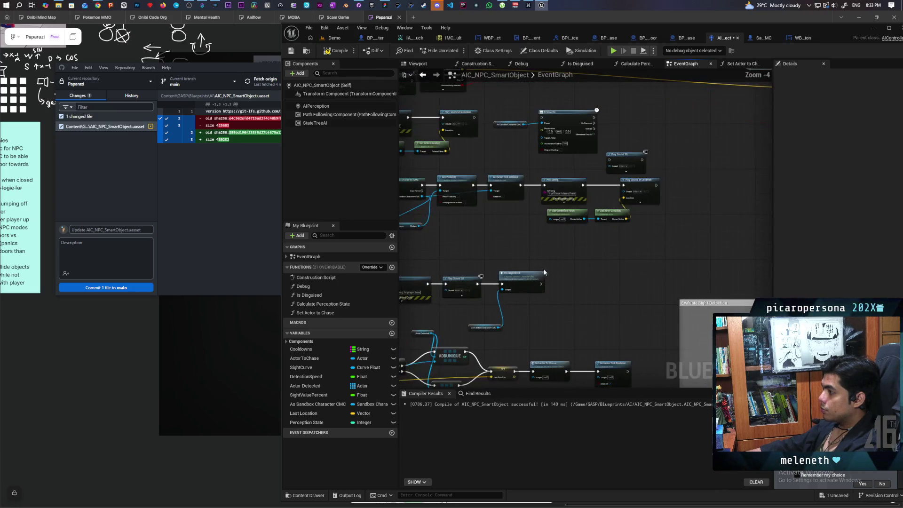
pyautogui.scroll(2, 558, 304)
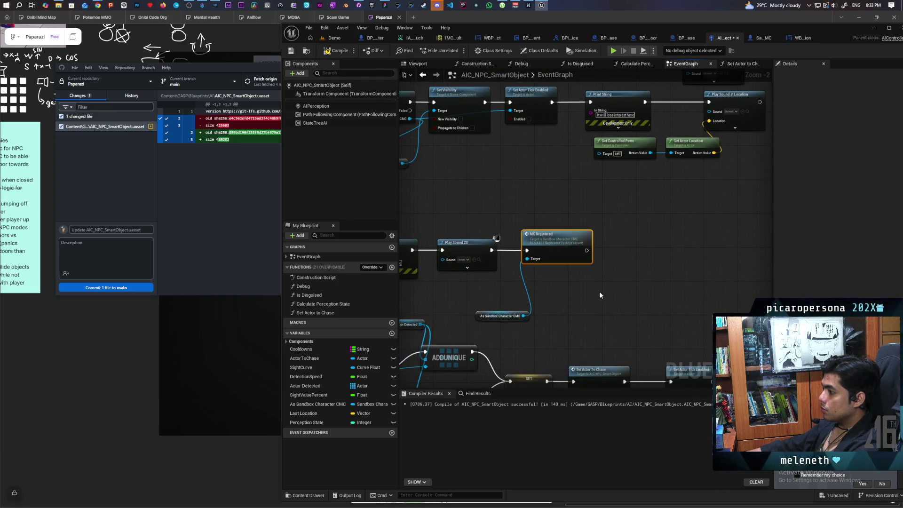
# - Paste a copy of MC Registered and wire Check States' Lose Sight output into it
pyautogui.moveTo(599, 292); pyautogui.dragTo(583, 279)
pyautogui.scroll(1, 583, 280)
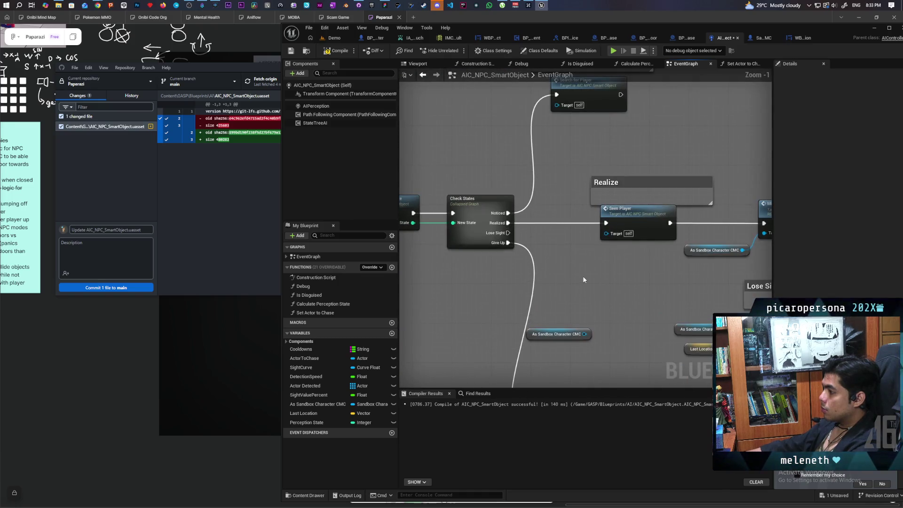
pyautogui.hotkey('ctrl', 'v')
pyautogui.moveTo(508, 232)
pyautogui.mouseDown()
pyautogui.moveTo(586, 297)
pyautogui.moveTo(584, 334)
pyautogui.mouseUp()
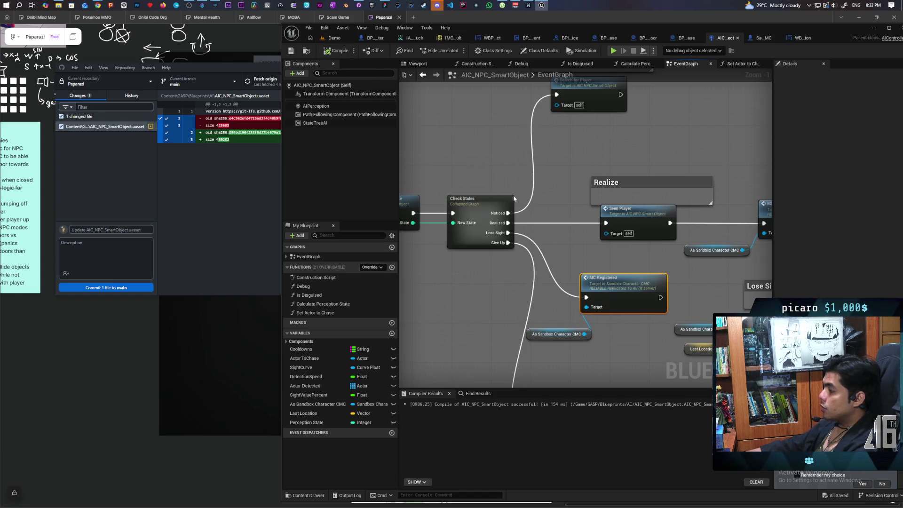
pyautogui.scroll(-4, 513, 198)
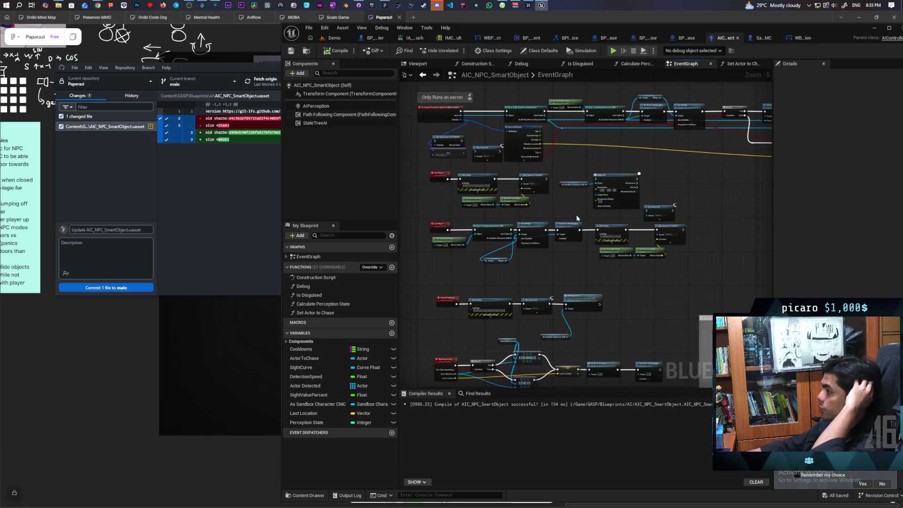
pyautogui.scroll(2, 584, 235)
pyautogui.moveTo(531, 200); pyautogui.dragTo(631, 240)
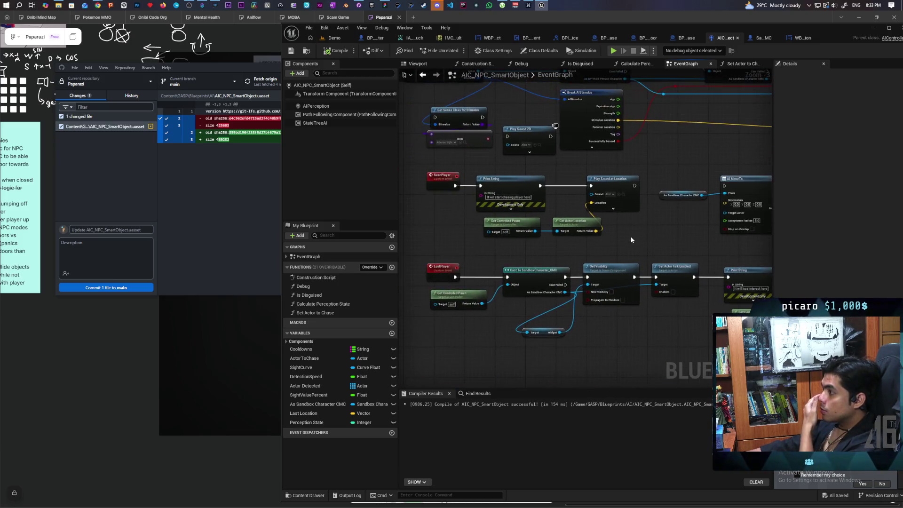
# - Place a Play Sound 2D node from a 'play sound' search near Play Sound at Location
pyautogui.scroll(3, 648, 226)
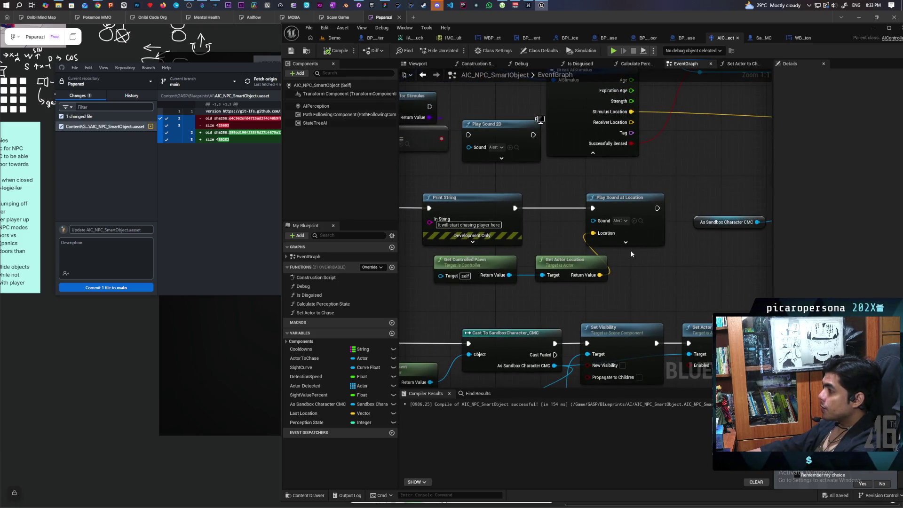
pyautogui.rightClick(656, 270)
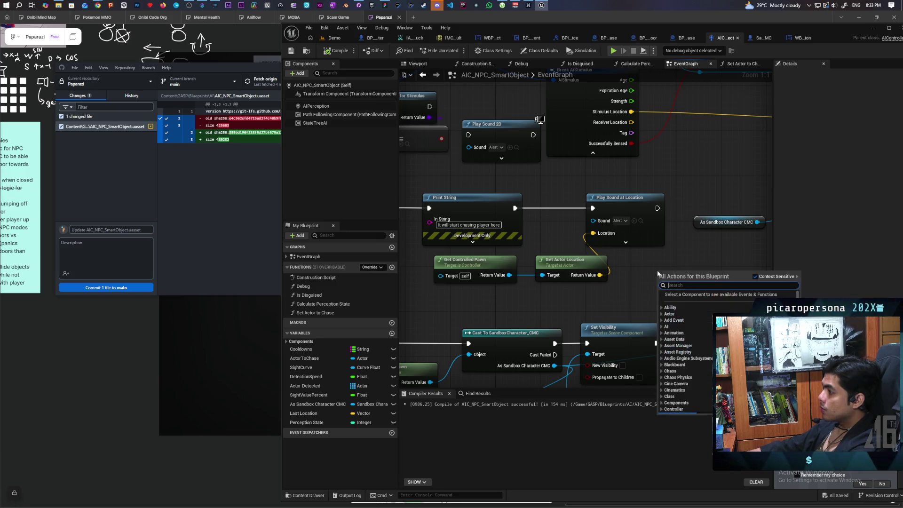
pyautogui.write('play')
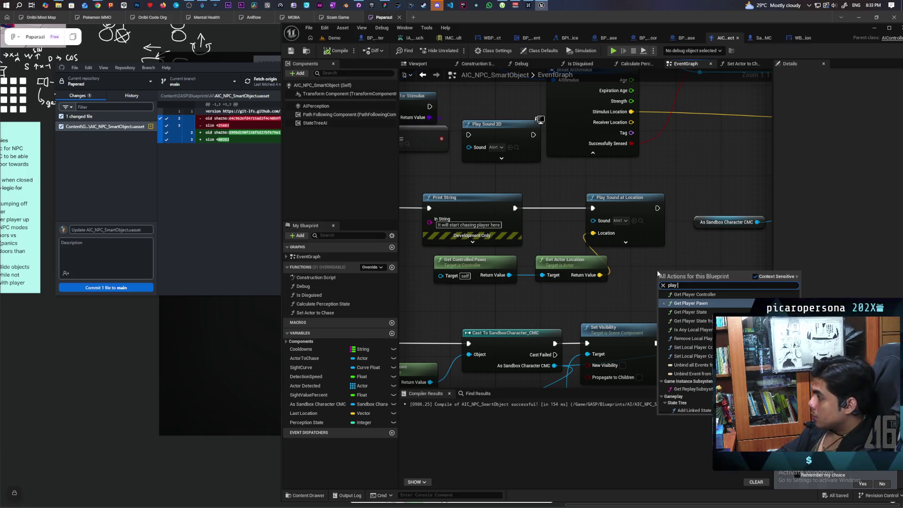
pyautogui.write(' sound')
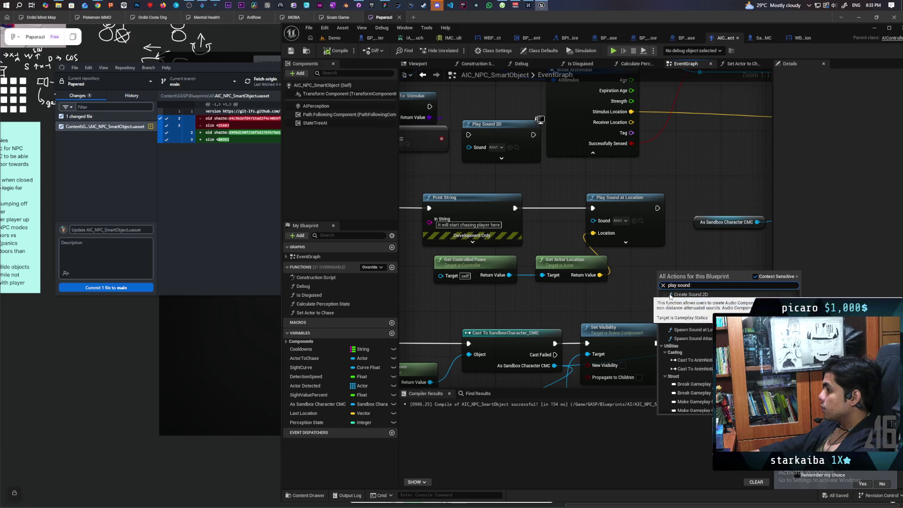
pyautogui.click(692, 302)
pyautogui.scroll(-2, 658, 254)
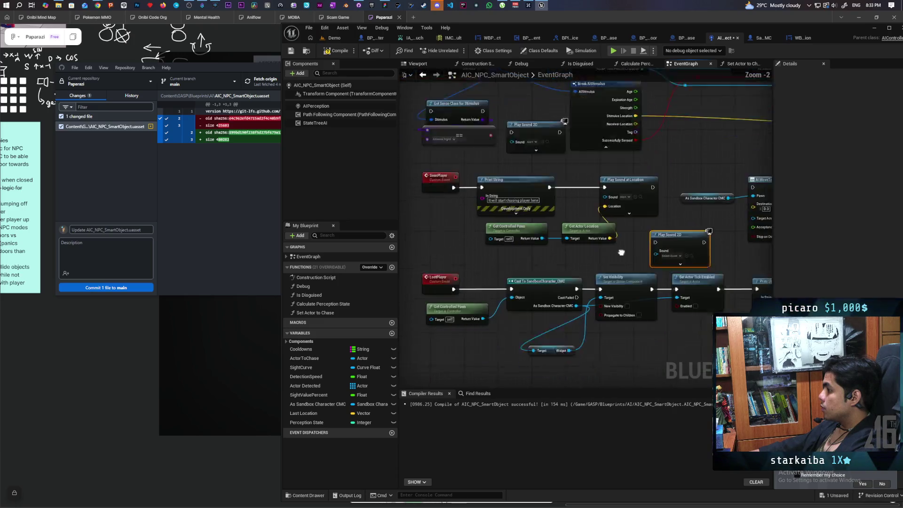
pyautogui.moveTo(593, 266)
pyautogui.mouseDown()
pyautogui.moveTo(524, 188)
pyautogui.moveTo(641, 157)
pyautogui.moveTo(640, 94)
pyautogui.moveTo(564, 158)
pyautogui.moveTo(558, 113)
pyautogui.mouseUp()
pyautogui.scroll(3, 612, 197)
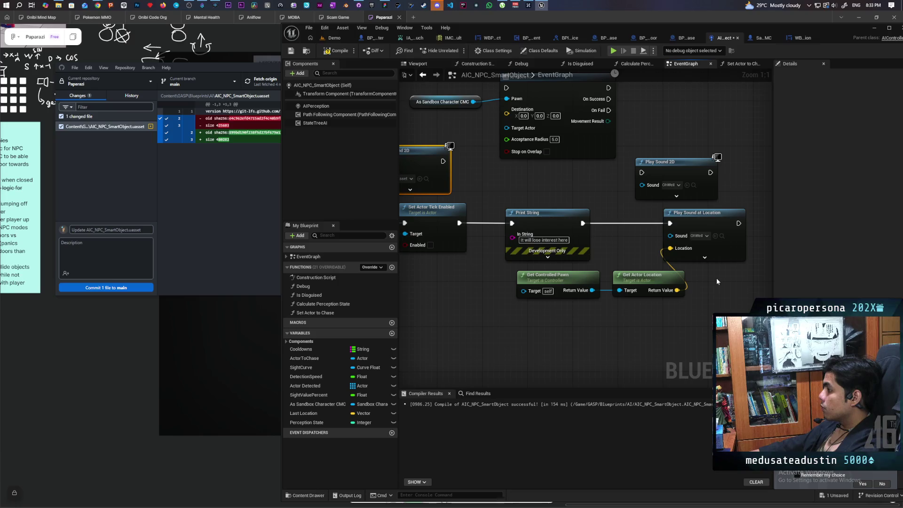
pyautogui.moveTo(457, 323)
pyautogui.mouseDown()
pyautogui.moveTo(489, 326)
pyautogui.moveTo(459, 218)
pyautogui.moveTo(520, 282)
pyautogui.moveTo(500, 283)
pyautogui.moveTo(543, 300)
pyautogui.moveTo(578, 298)
pyautogui.moveTo(465, 300)
pyautogui.mouseUp()
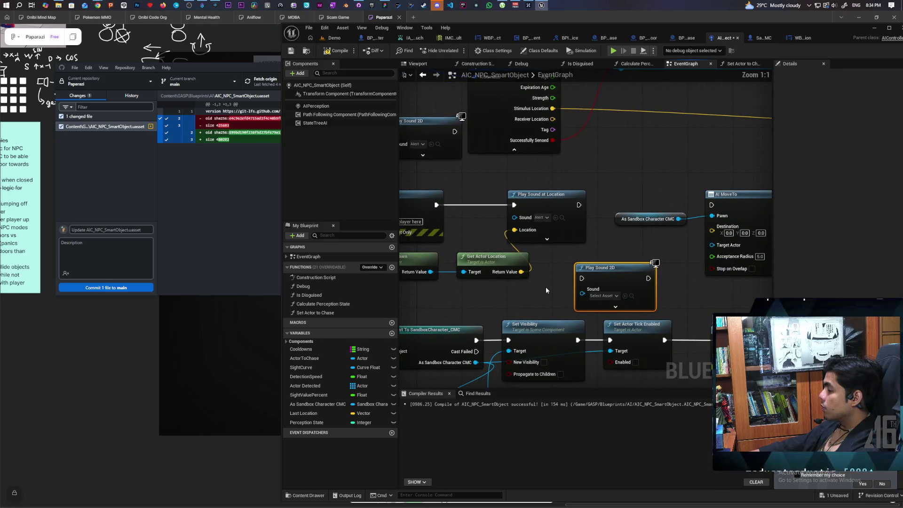
# - Assign the Alert sound to Play Sound 2D, wire it after Print String, and show the Demo level
pyautogui.click(562, 218)
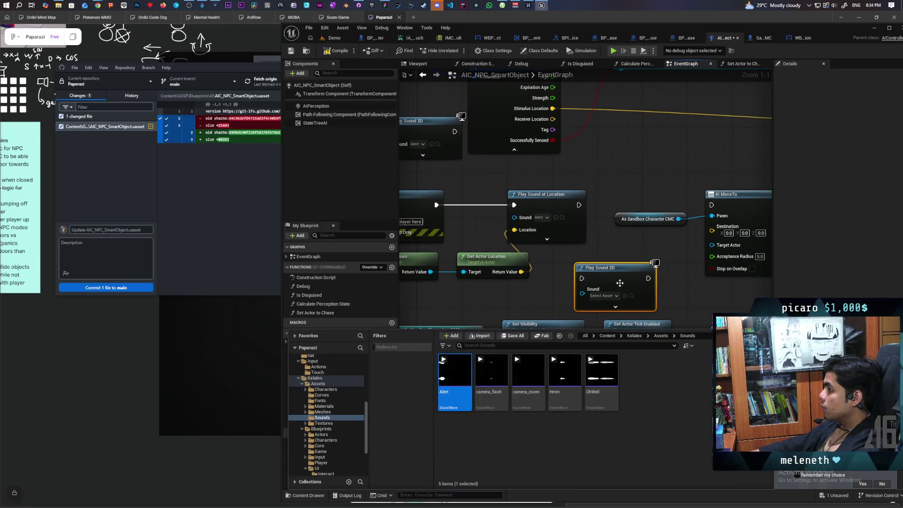
pyautogui.click(625, 296)
pyautogui.moveTo(437, 205)
pyautogui.mouseDown()
pyautogui.moveTo(524, 258)
pyautogui.moveTo(581, 278)
pyautogui.moveTo(599, 265)
pyautogui.mouseUp()
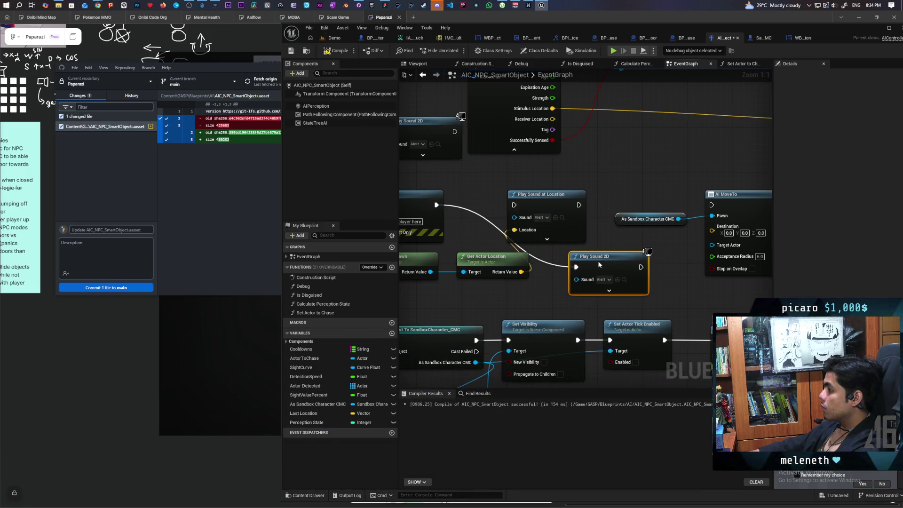
pyautogui.click(335, 39)
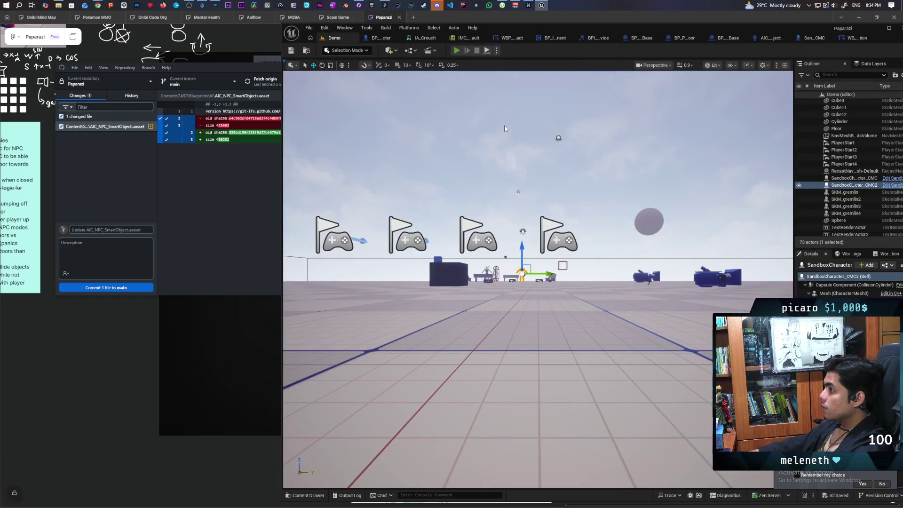
pyautogui.hotkey('alt', 'p')
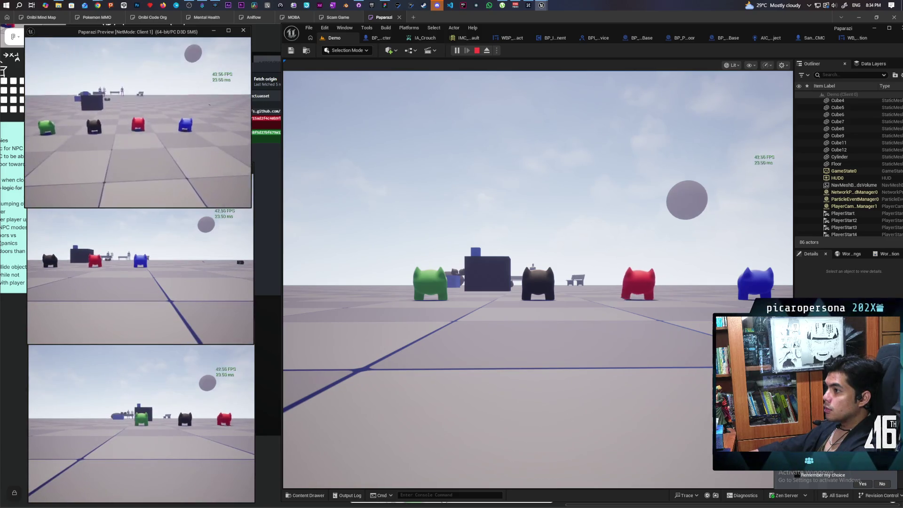
pyautogui.press('w')
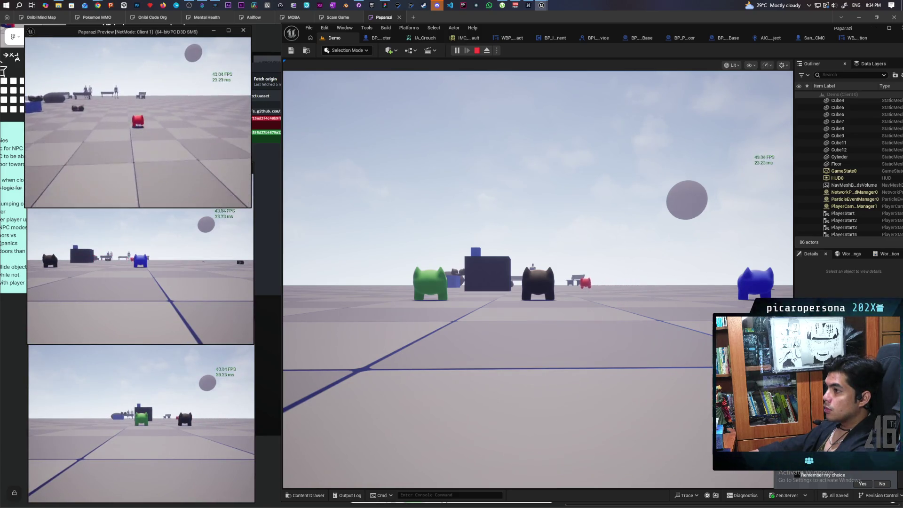
pyautogui.press('w')
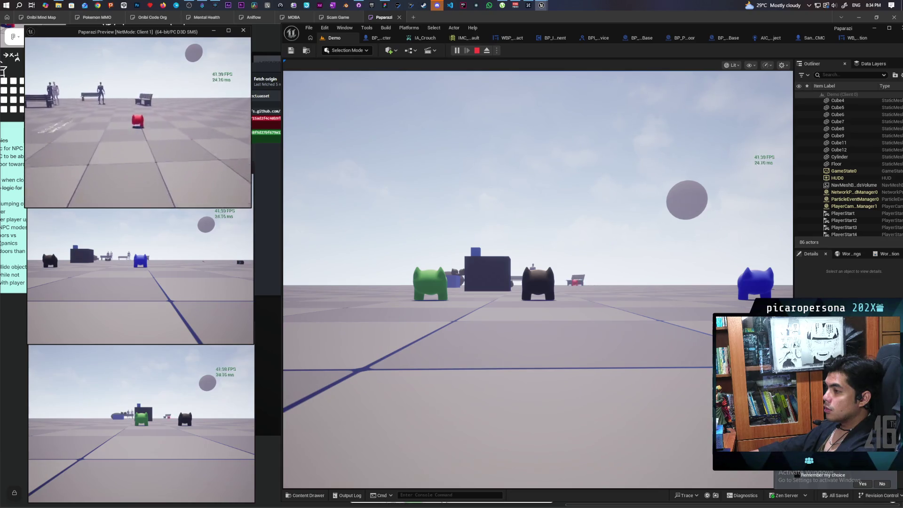
pyautogui.press('w')
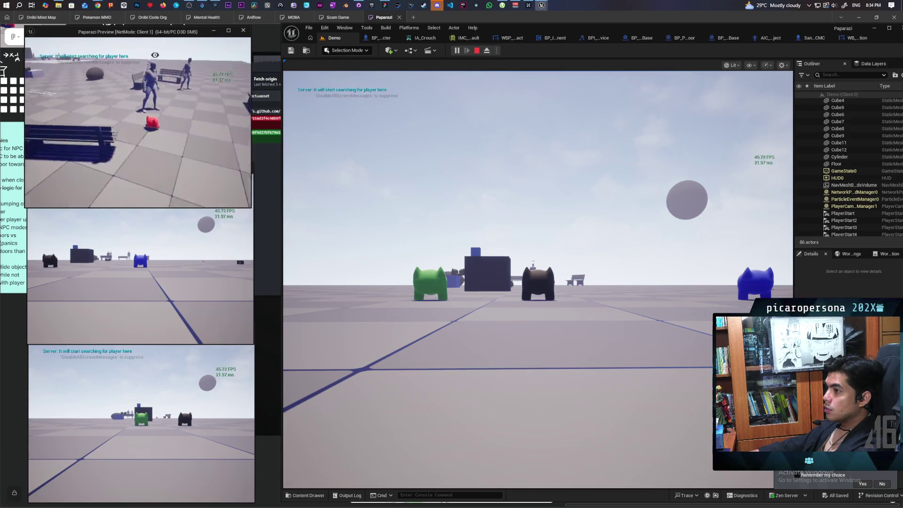
pyautogui.press('w')
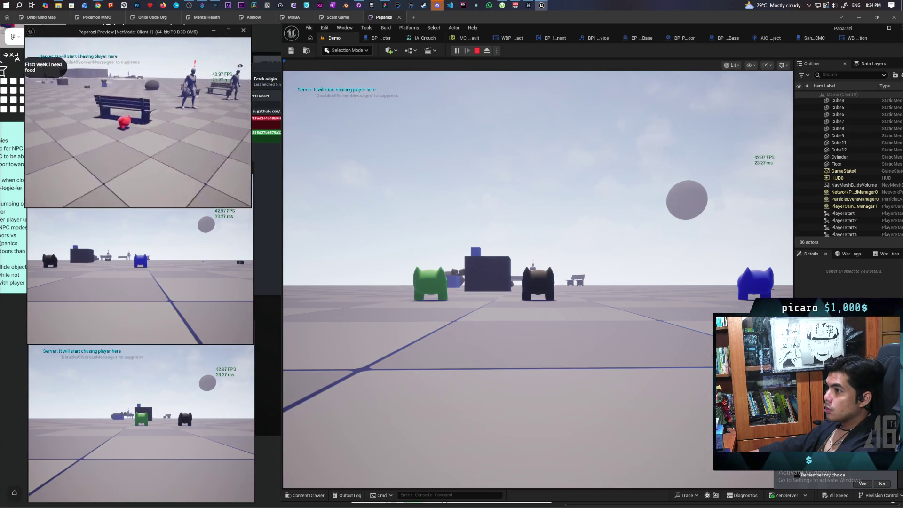
pyautogui.press('w')
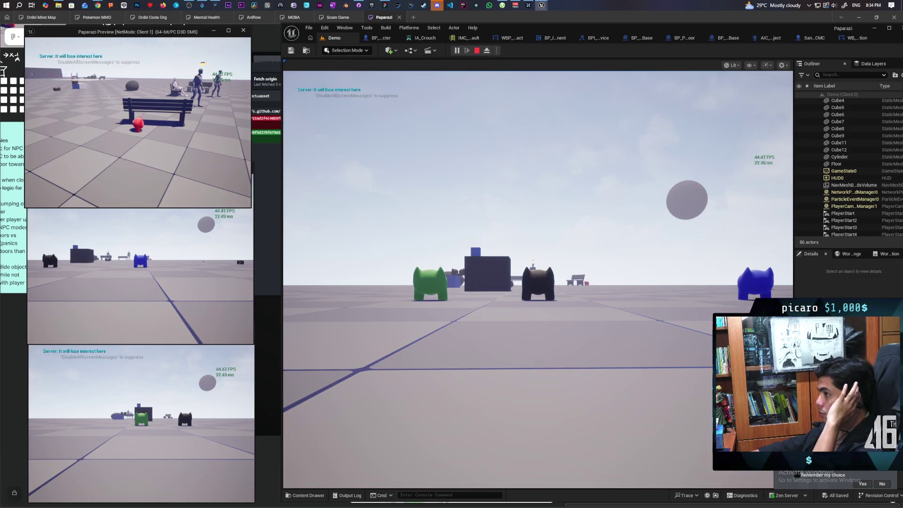
pyautogui.press('a')
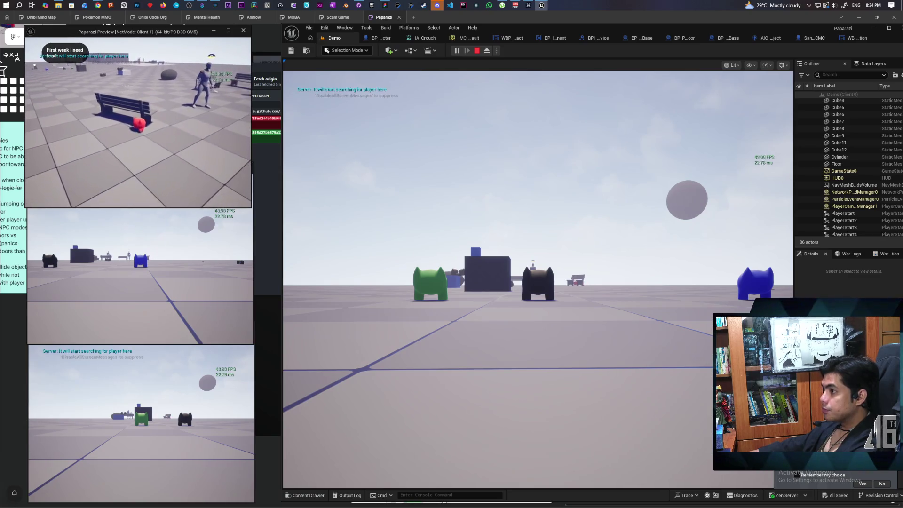
pyautogui.press('a')
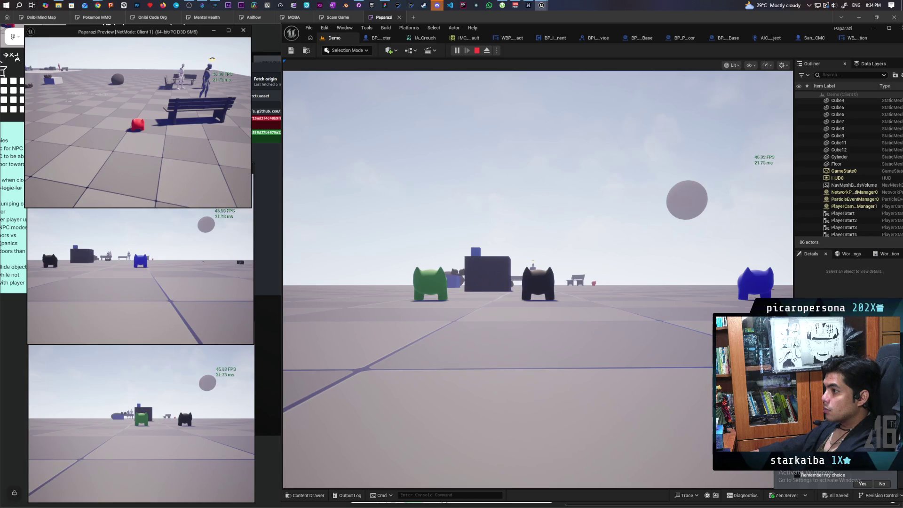
pyautogui.press('Escape')
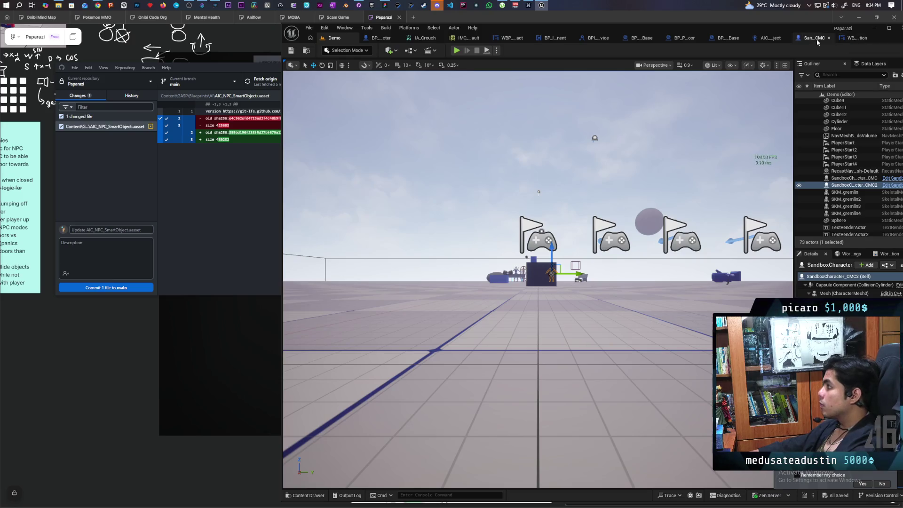
# - In AIC_NPC_SmartObject's graph, reposition Play Sound at Location and move Play Sound 2D slightly lower
pyautogui.click(769, 38)
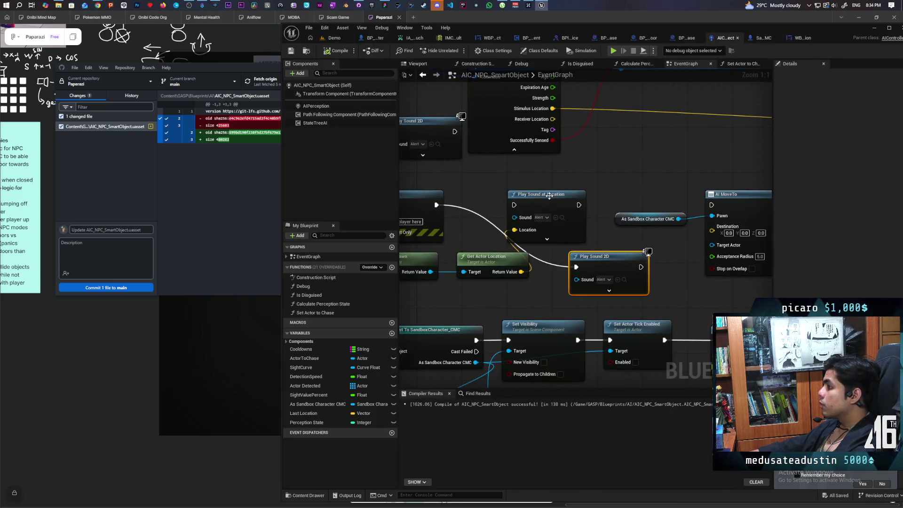
pyautogui.click(546, 239)
pyautogui.moveTo(568, 203)
pyautogui.mouseDown()
pyautogui.moveTo(660, 99)
pyautogui.moveTo(663, 78)
pyautogui.moveTo(664, 120)
pyautogui.moveTo(659, 111)
pyautogui.moveTo(631, 139)
pyautogui.moveTo(603, 227)
pyautogui.moveTo(545, 261)
pyautogui.mouseUp()
pyautogui.click(615, 300)
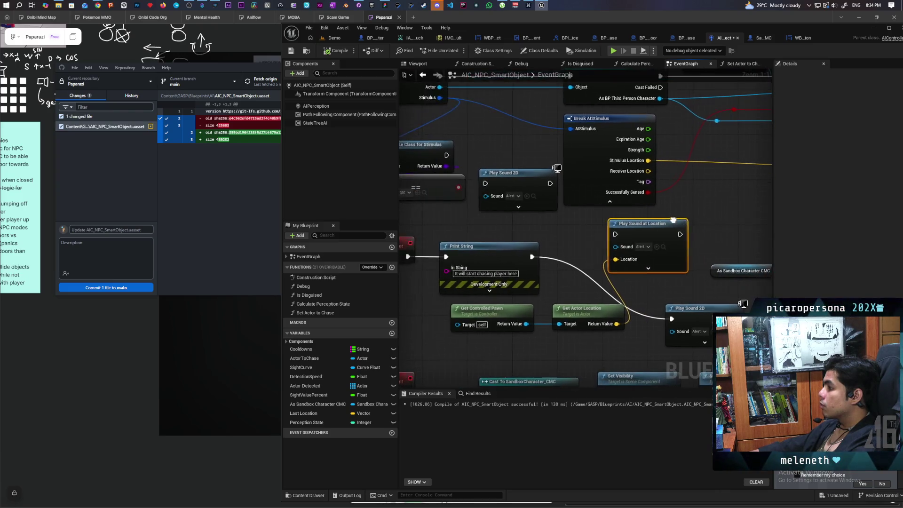
pyautogui.moveTo(569, 190)
pyautogui.mouseDown()
pyautogui.moveTo(696, 172)
pyautogui.moveTo(609, 216)
pyautogui.moveTo(559, 266)
pyautogui.moveTo(576, 235)
pyautogui.moveTo(512, 231)
pyautogui.mouseUp()
pyautogui.moveTo(514, 175); pyautogui.dragTo(514, 197)
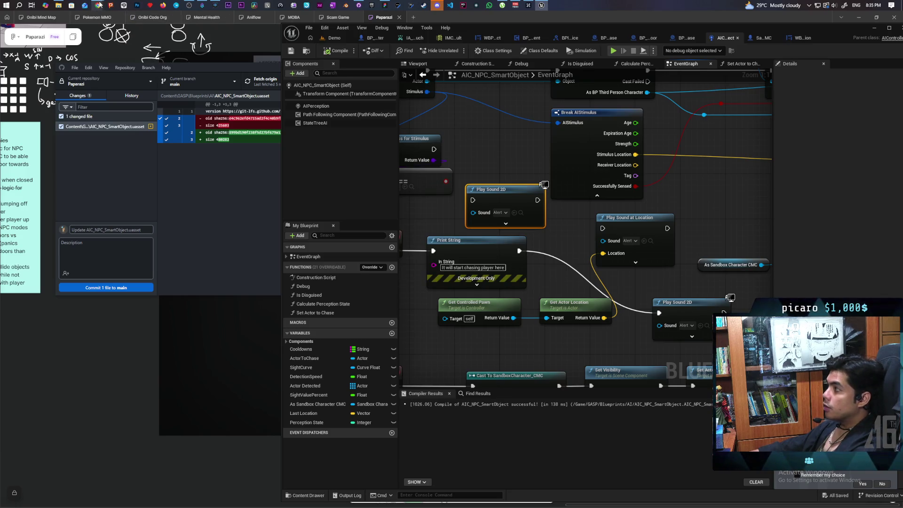
# - Maximize Chrome and search 'how to replicate sound ue5' in a new tab
pyautogui.moveTo(97, 5)
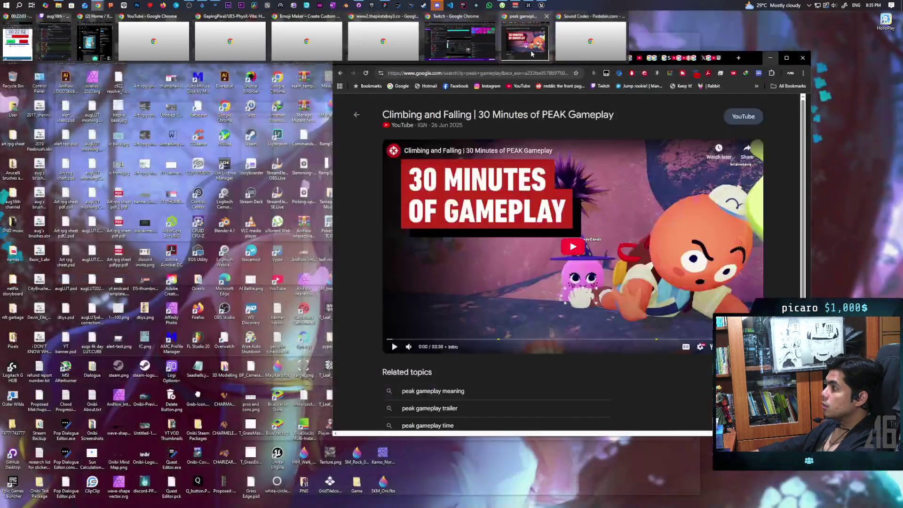
pyautogui.click(526, 41)
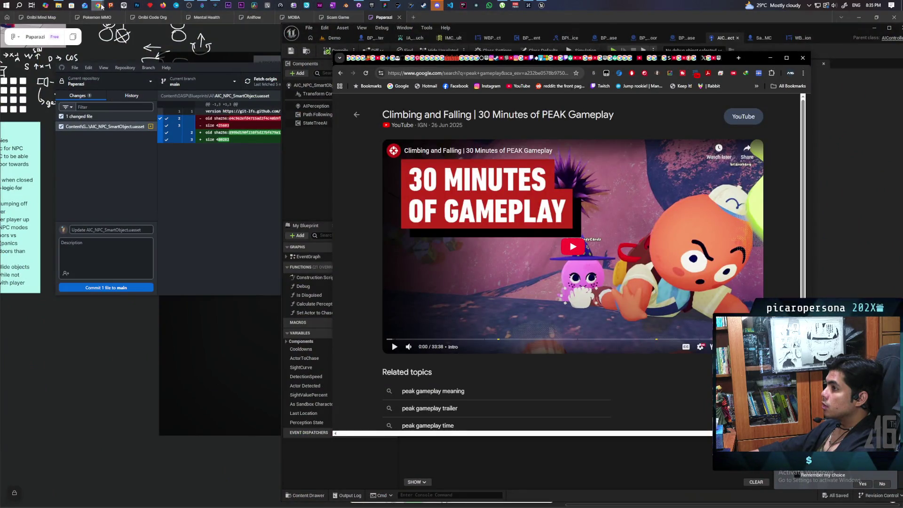
pyautogui.moveTo(102, 5)
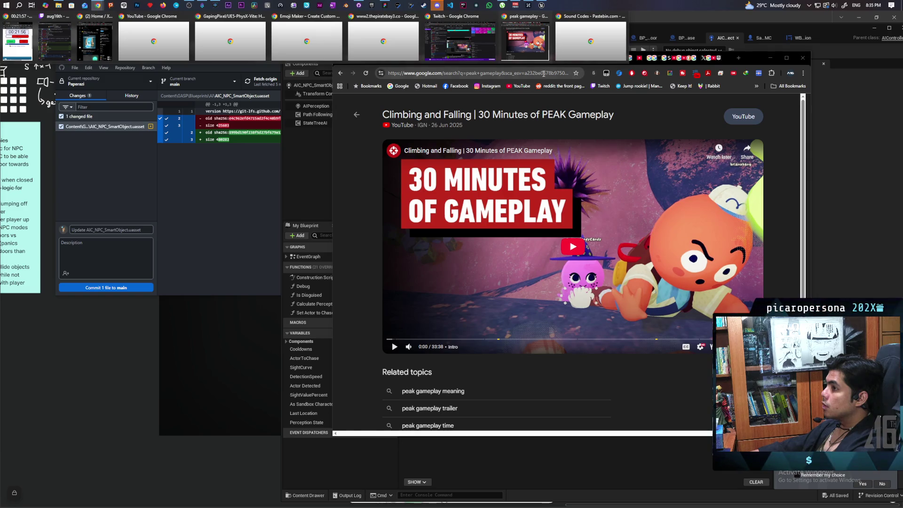
pyautogui.click(786, 58)
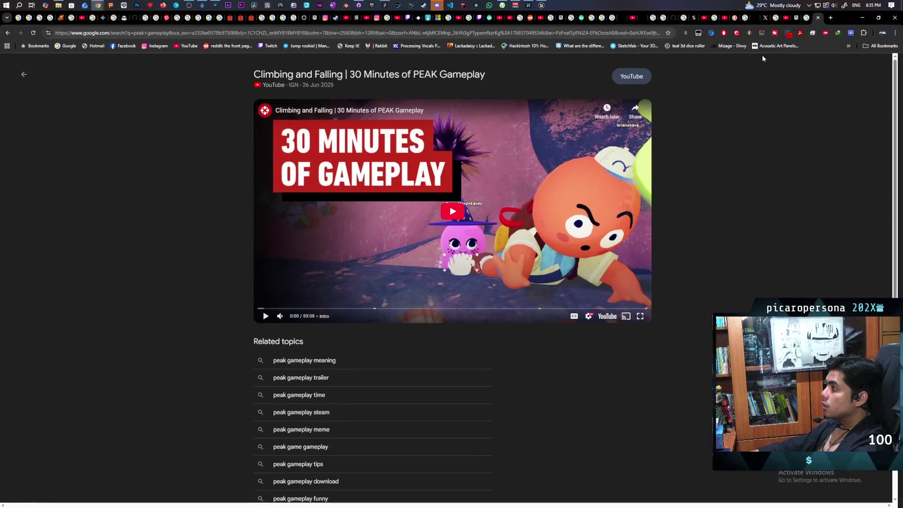
pyautogui.click(830, 18)
pyautogui.write('how to replicate ')
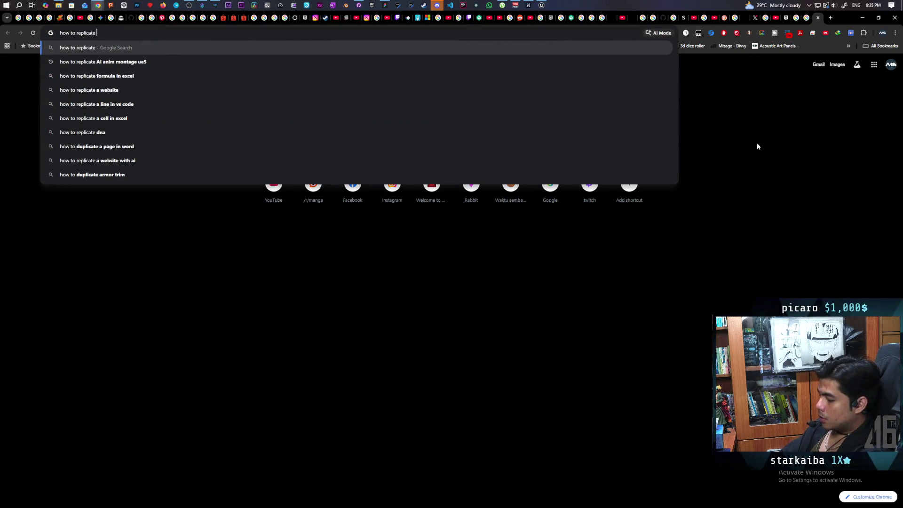
pyautogui.write('sound ue5')
pyautogui.press('Return')
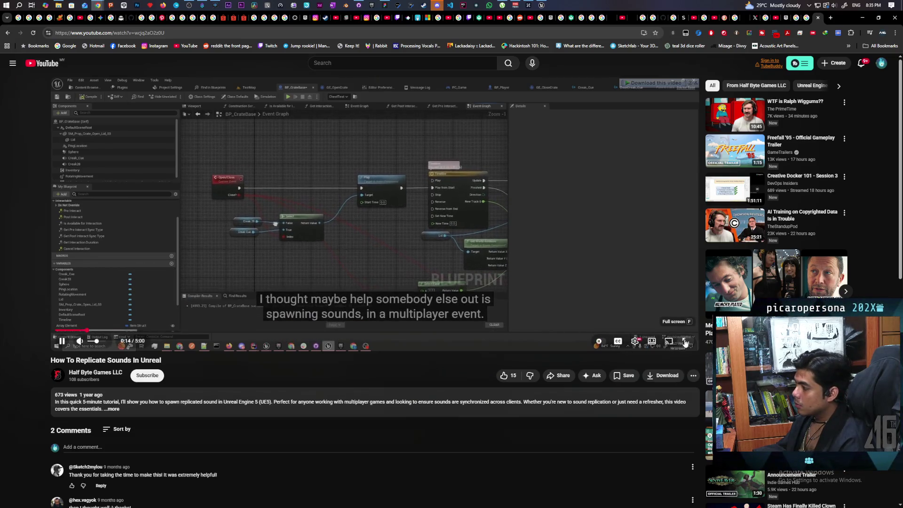
# - Watch the replicated-sound tutorial full screen through its out-of-sync crate sound demo
pyautogui.press('F11')
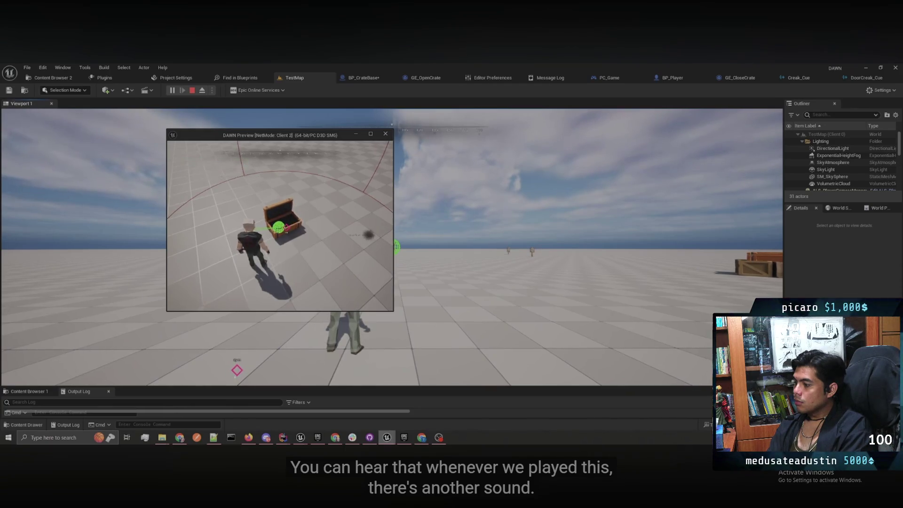
pyautogui.press('e')
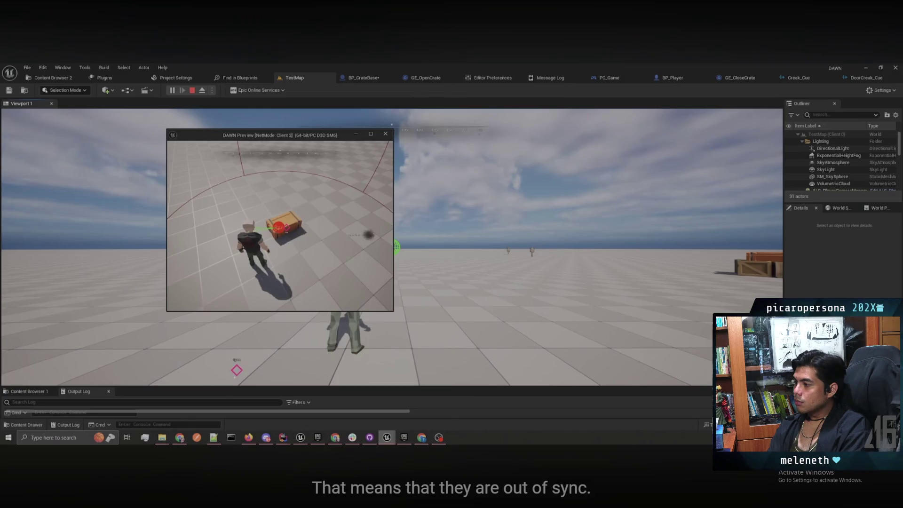
pyautogui.press('Escape')
pyautogui.press('f')
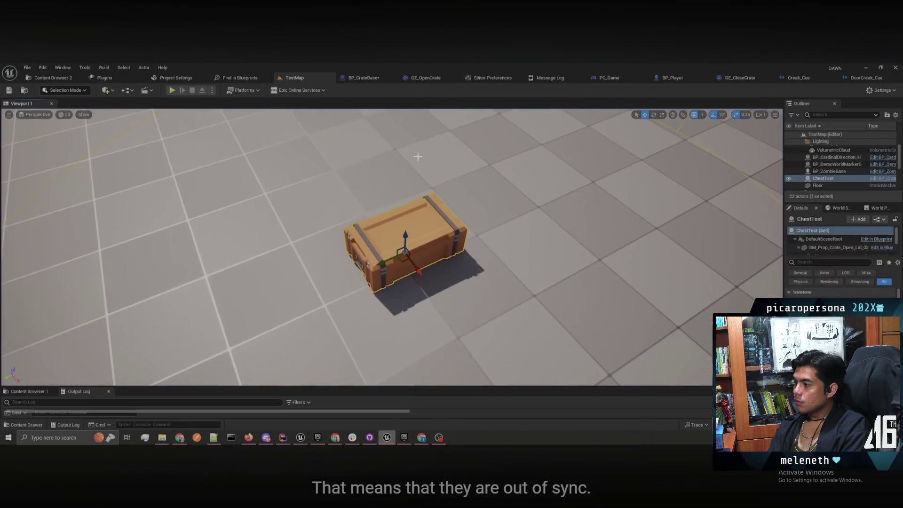
pyautogui.click(363, 77)
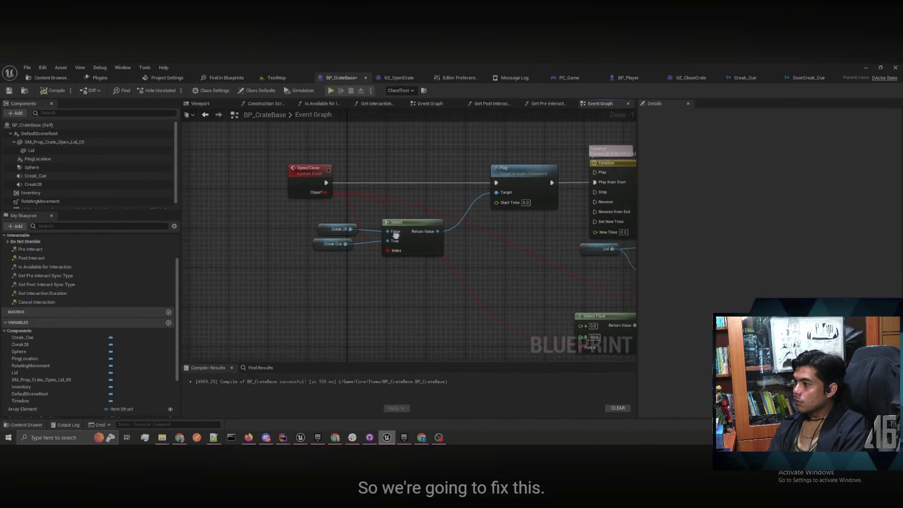
pyautogui.moveTo(312, 217); pyautogui.dragTo(447, 259)
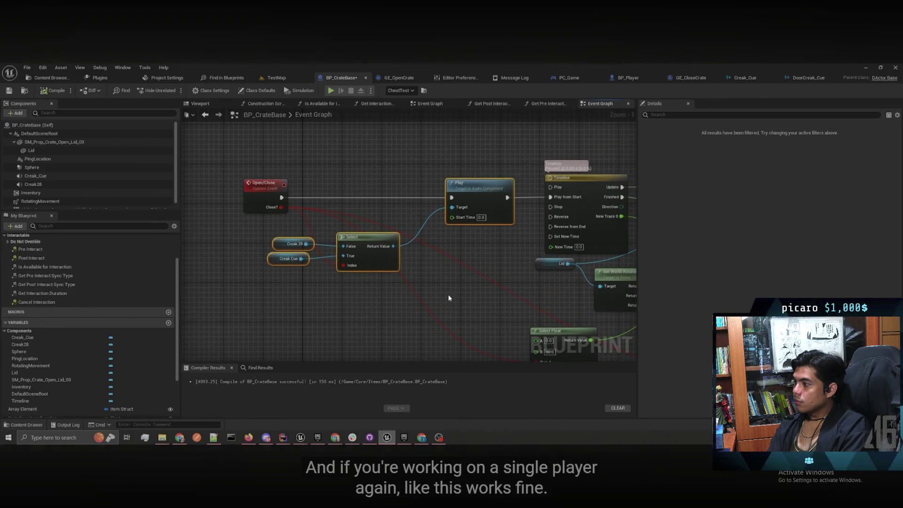
pyautogui.moveTo(449, 298)
pyautogui.mouseDown()
pyautogui.moveTo(407, 295)
pyautogui.moveTo(380, 257)
pyautogui.mouseUp()
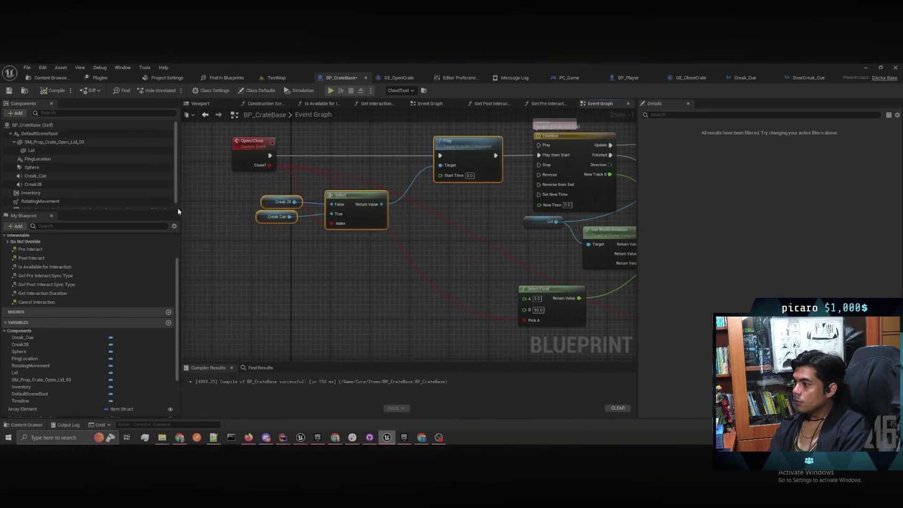
pyautogui.moveTo(315, 268); pyautogui.dragTo(325, 198)
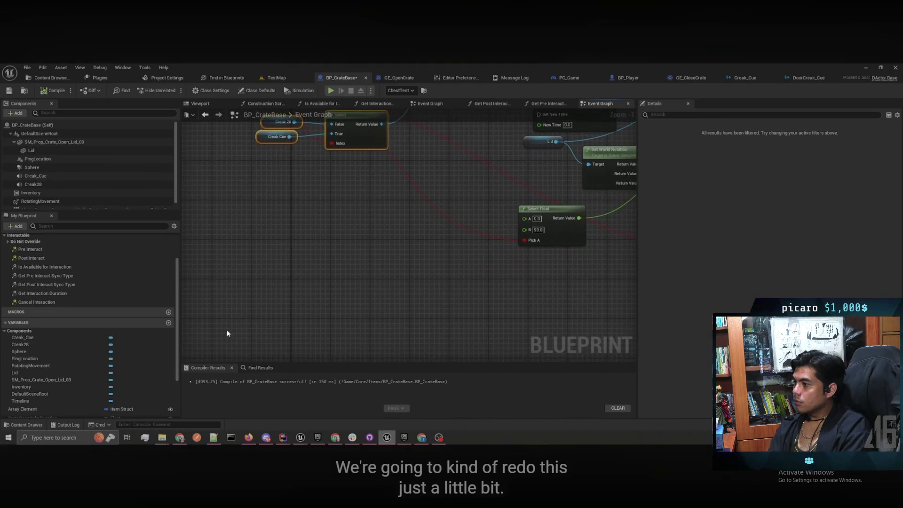
pyautogui.scroll(-3, 41, 386)
pyautogui.scroll(5, 77, 377)
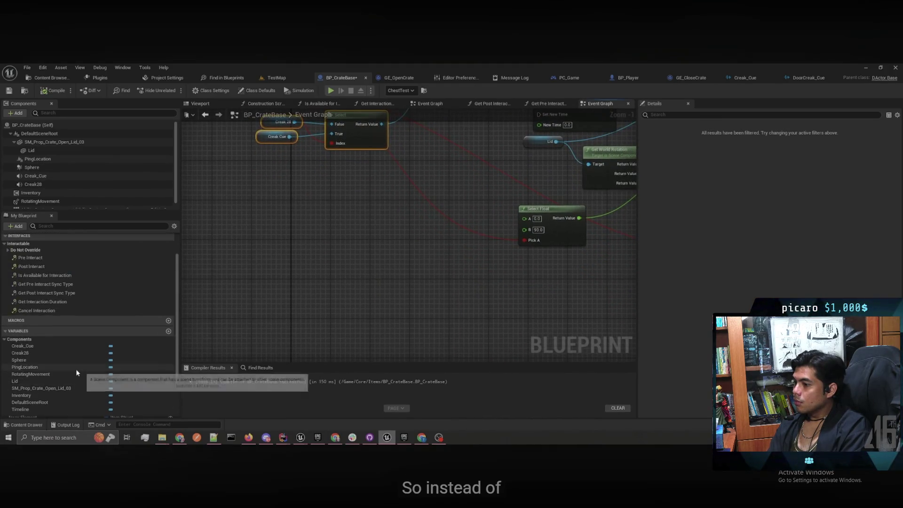
pyautogui.click(45, 175)
pyautogui.click(45, 184)
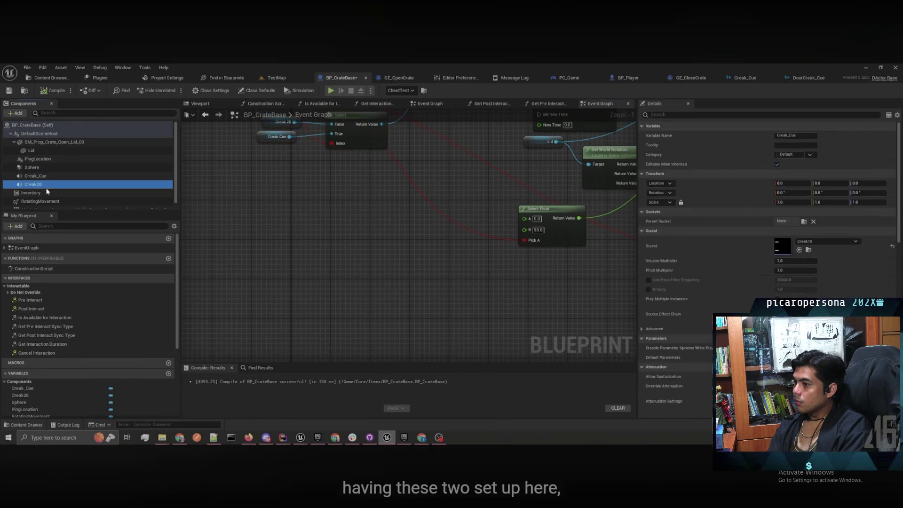
pyautogui.moveTo(230, 236); pyautogui.dragTo(237, 149)
pyautogui.scroll(-1, 135, 347)
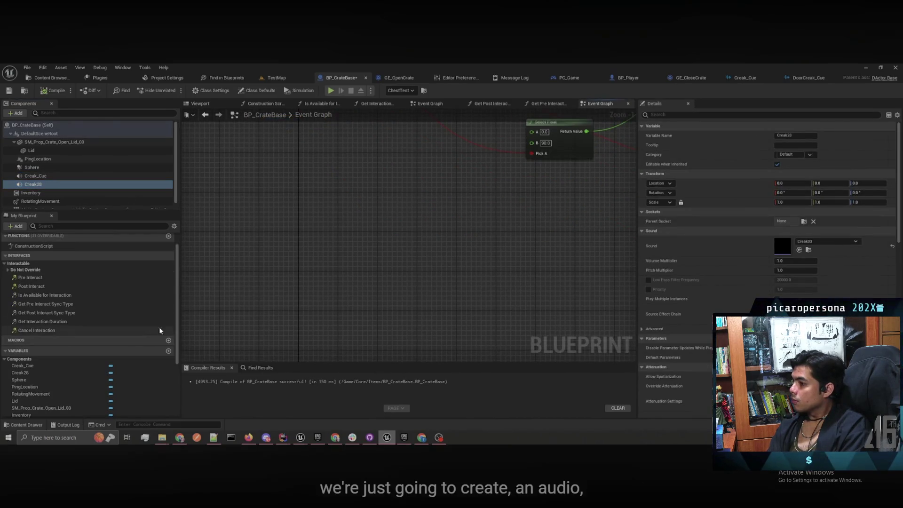
pyautogui.moveTo(161, 329)
pyautogui.mouseDown()
pyautogui.moveTo(216, 238)
pyautogui.moveTo(236, 326)
pyautogui.moveTo(295, 304)
pyautogui.mouseUp()
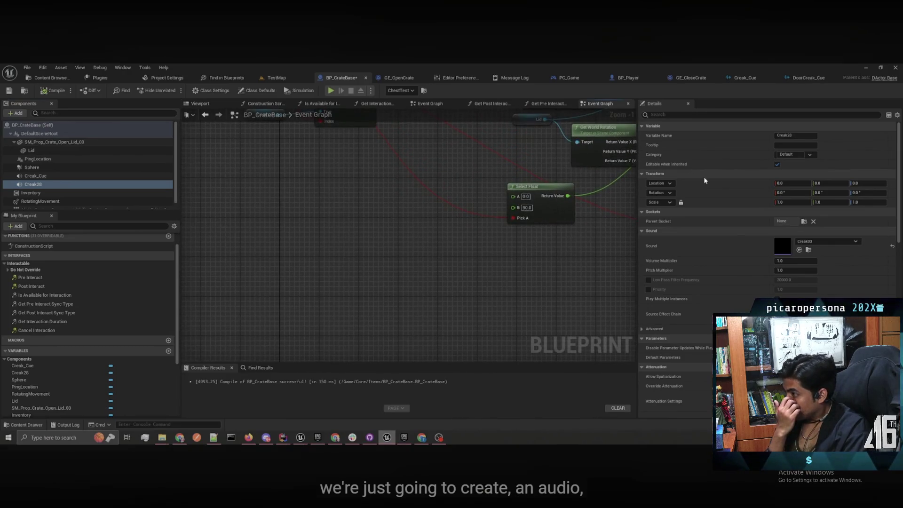
pyautogui.scroll(-4, 117, 376)
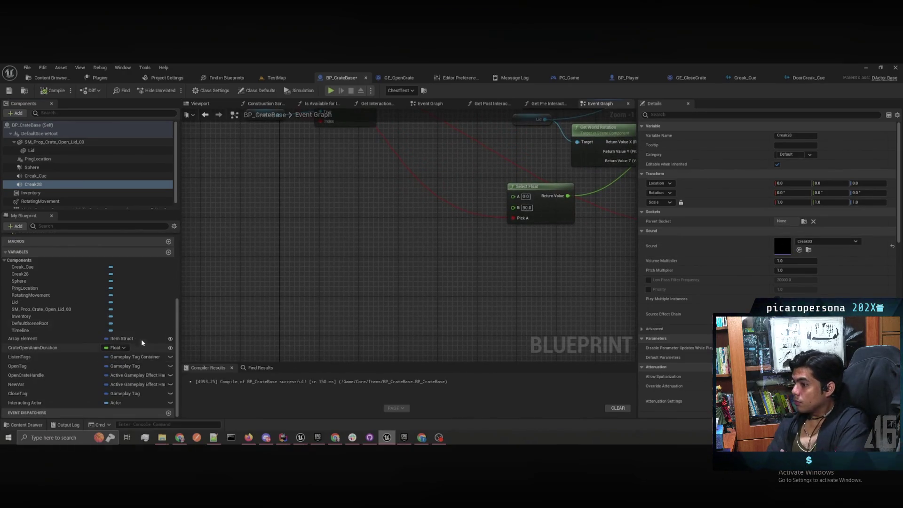
pyautogui.moveTo(341, 264)
pyautogui.mouseDown()
pyautogui.moveTo(344, 241)
pyautogui.moveTo(298, 243)
pyautogui.moveTo(295, 337)
pyautogui.moveTo(312, 278)
pyautogui.moveTo(343, 234)
pyautogui.moveTo(360, 233)
pyautogui.mouseUp()
pyautogui.rightClick(347, 227)
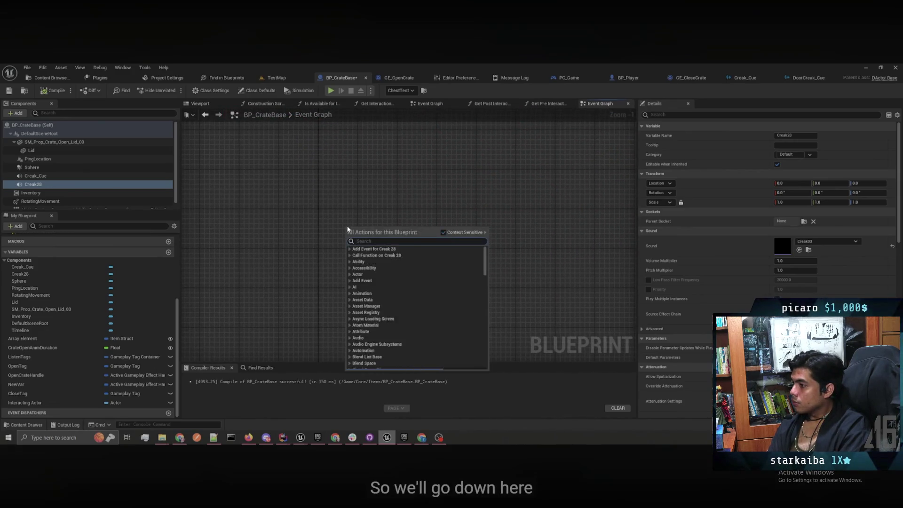
pyautogui.write('custom')
pyautogui.press('Return')
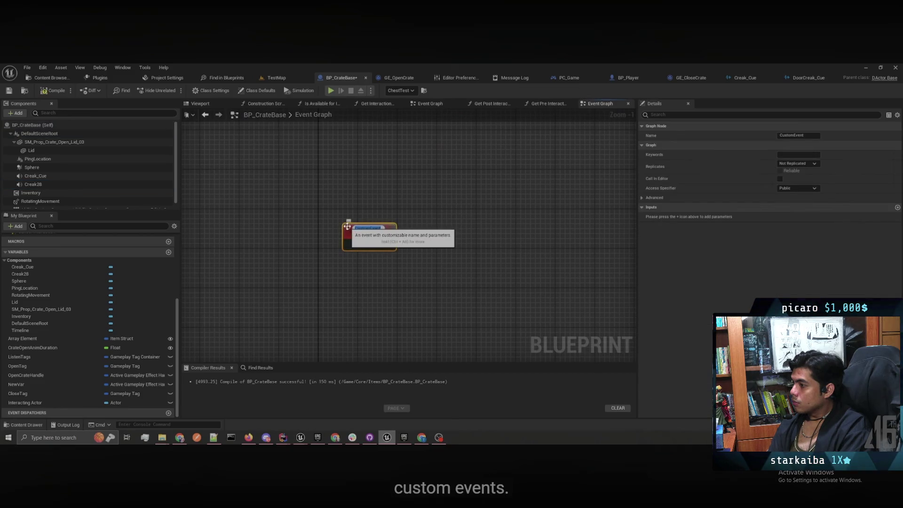
pyautogui.write('Server_Sp')
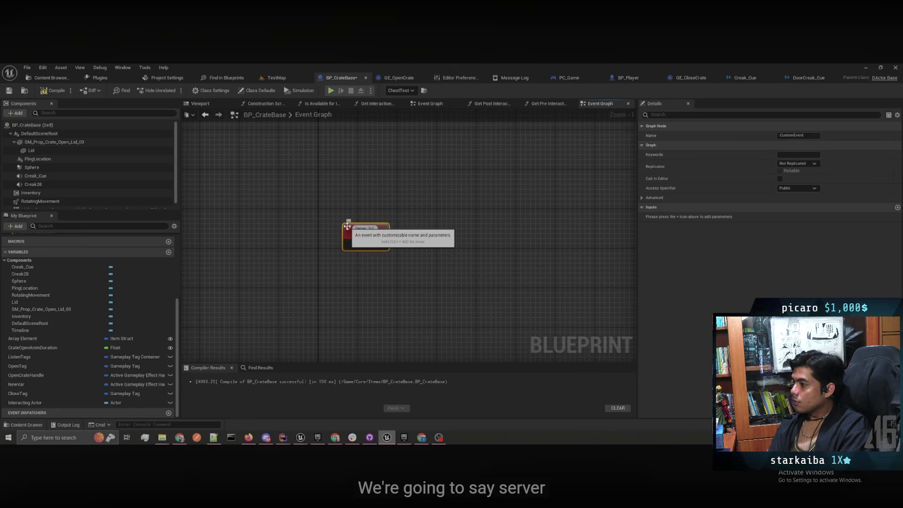
pyautogui.write('Openor')
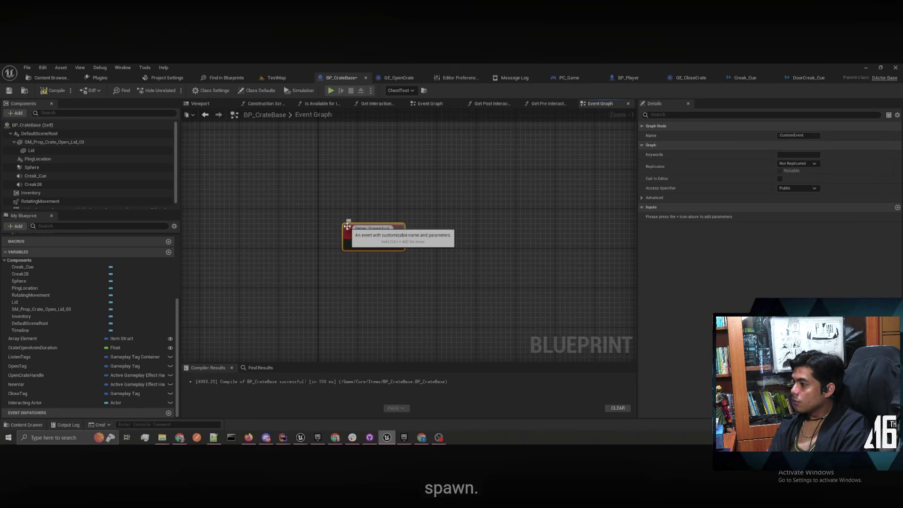
pyautogui.press('BackSpace')
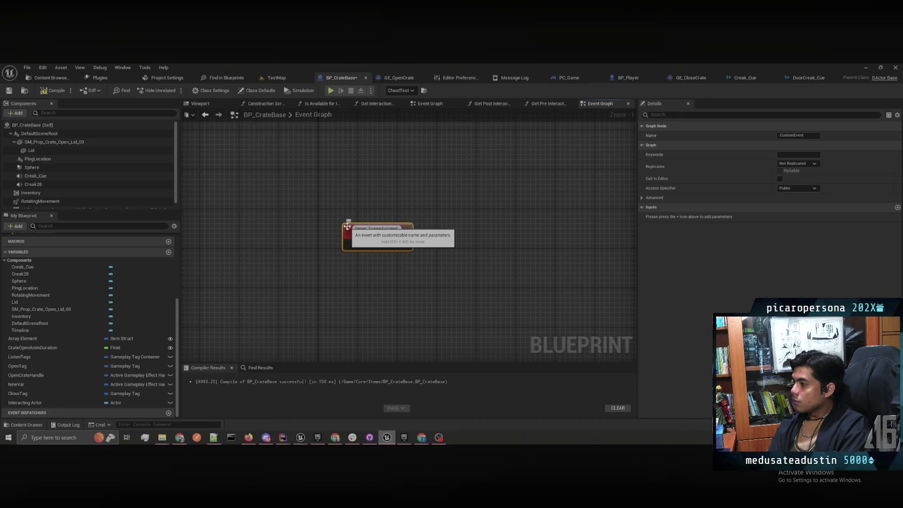
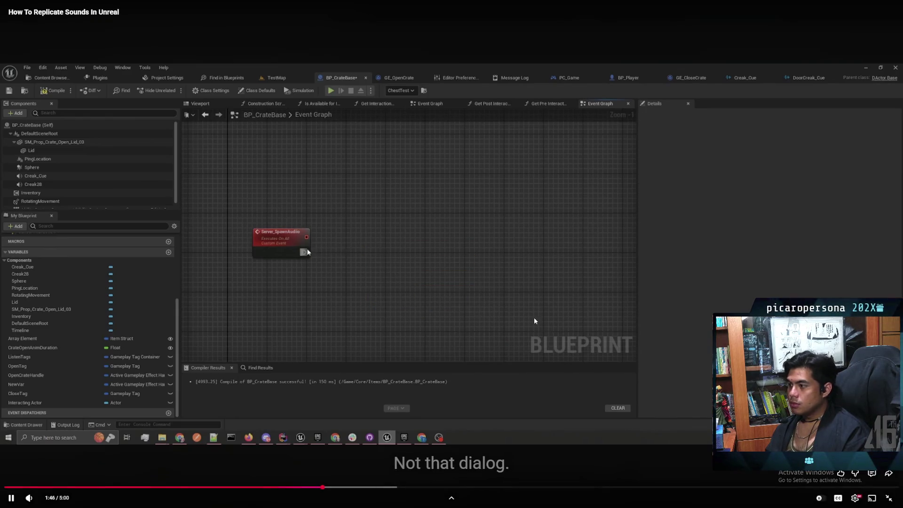
# - Pause the 'How To Replicate Sounds In Unreal' video, leave fullscreen and minimize the browser
pyautogui.click(538, 275)
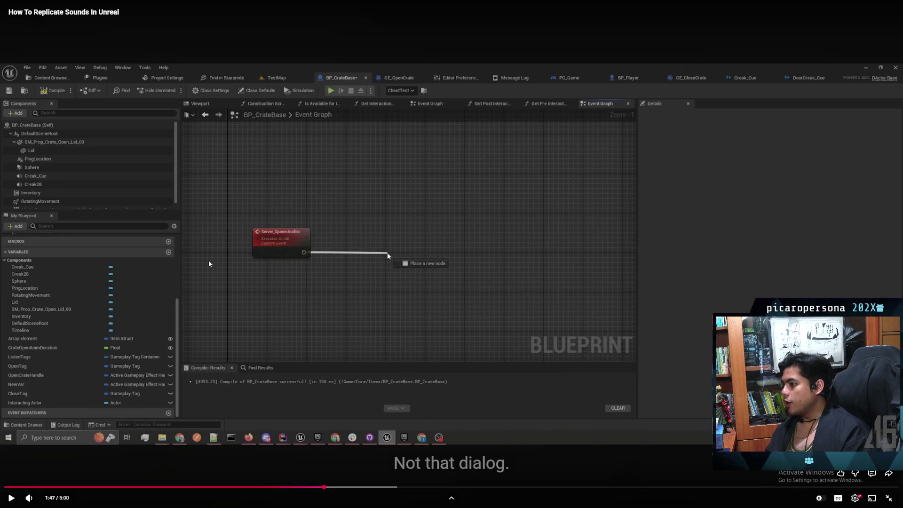
pyautogui.press('Escape')
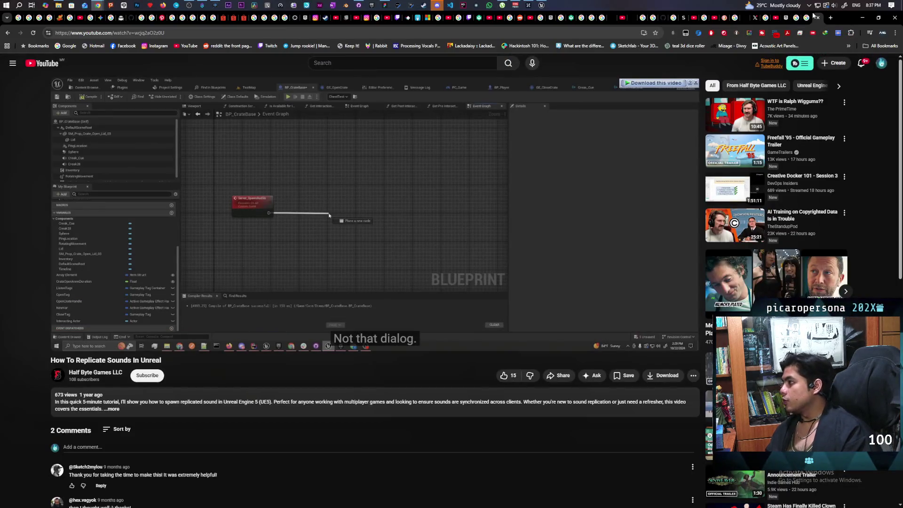
pyautogui.click(861, 18)
pyautogui.scroll(-3, 537, 240)
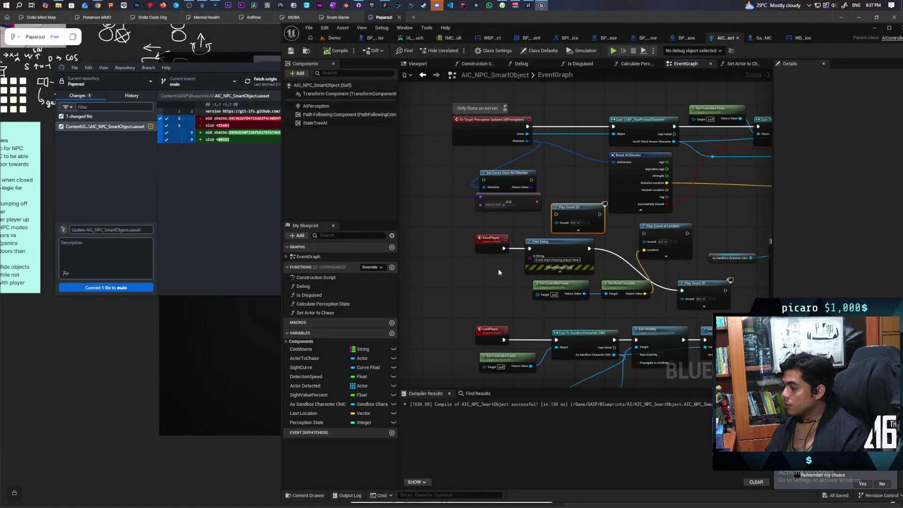
# - Inspect AIC_NPC_SmartObject's Class Defaults, then switch to the SandboxCharacter_CMC blueprint tab
pyautogui.moveTo(498, 272); pyautogui.dragTo(528, 308)
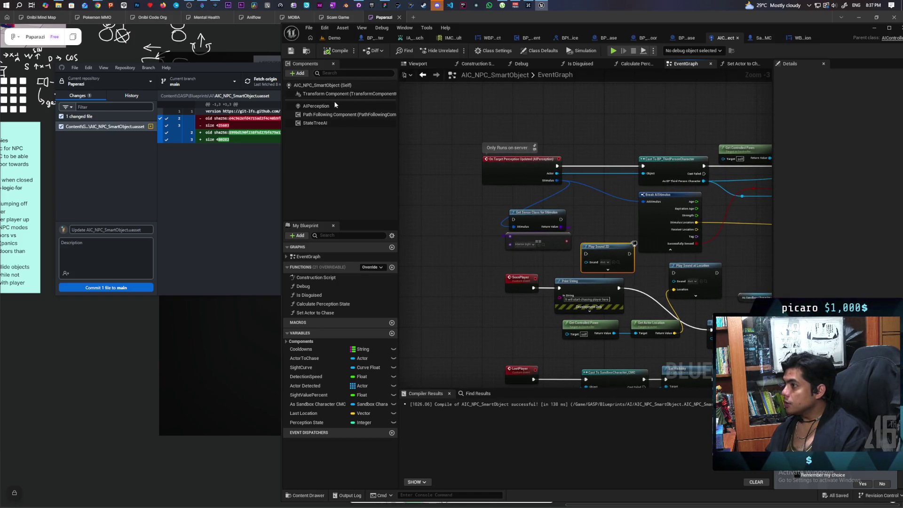
pyautogui.click(332, 85)
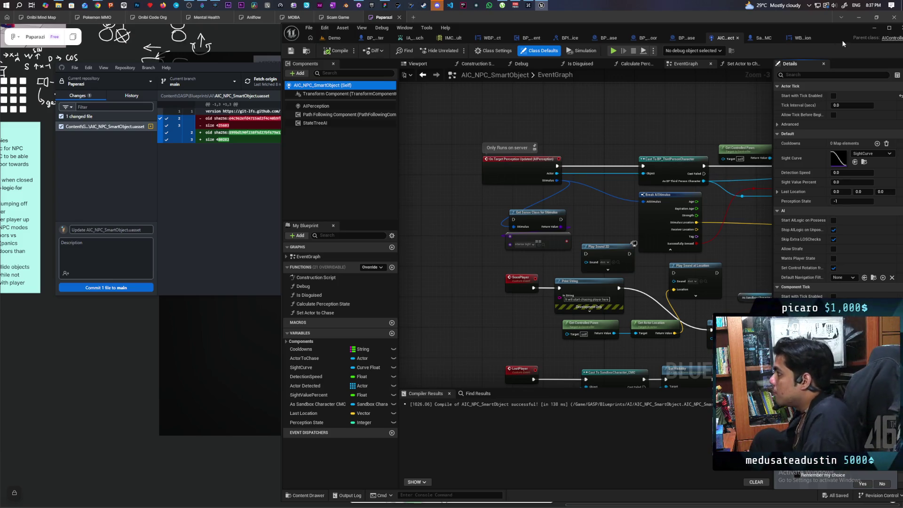
pyautogui.click(757, 40)
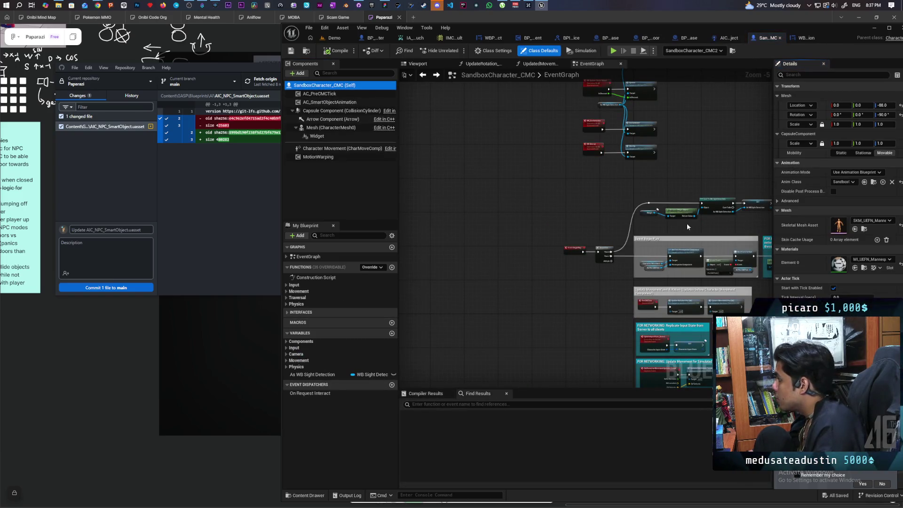
# - Search the Details properties and create a custom event named MC Play Sound at Location
pyautogui.scroll(-5, 837, 188)
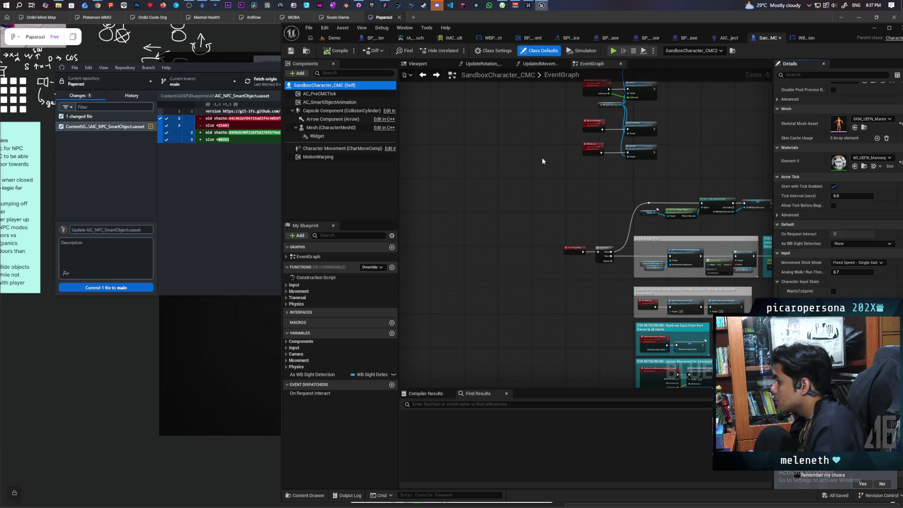
pyautogui.click(808, 76)
pyautogui.write('replic')
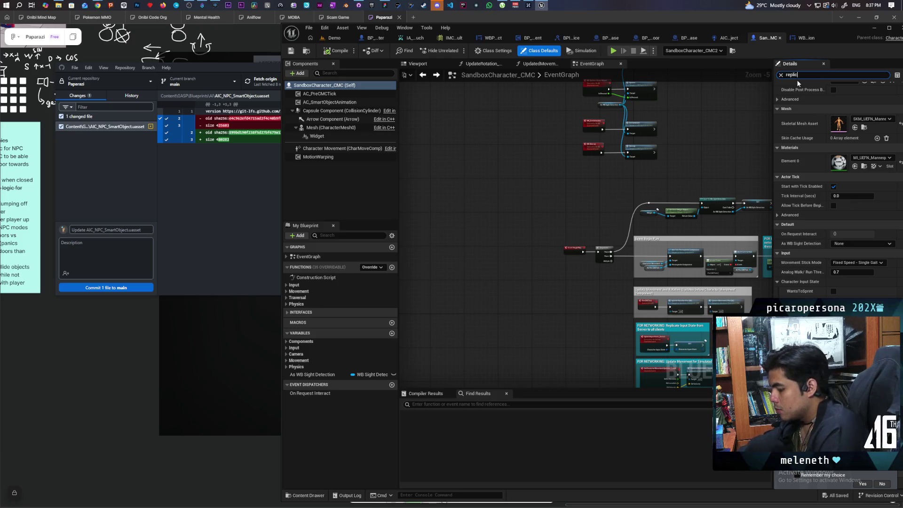
pyautogui.write('a')
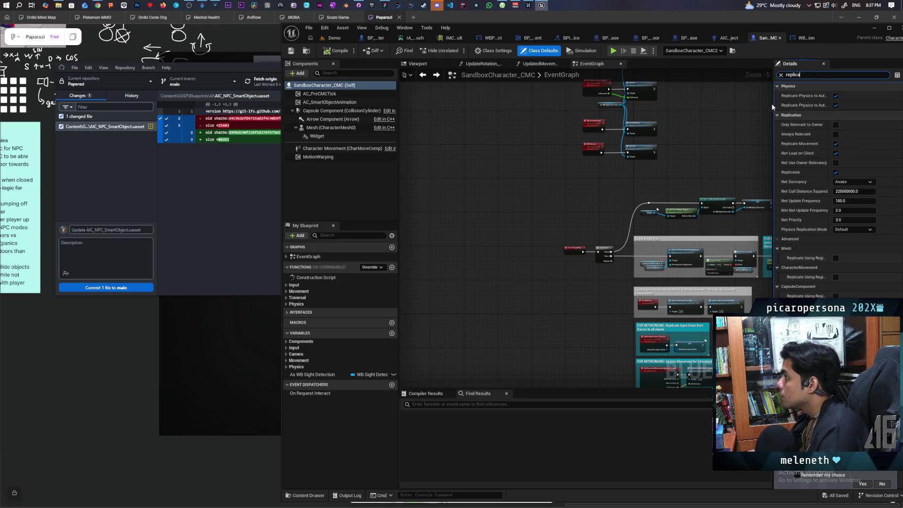
pyautogui.scroll(-1, 559, 191)
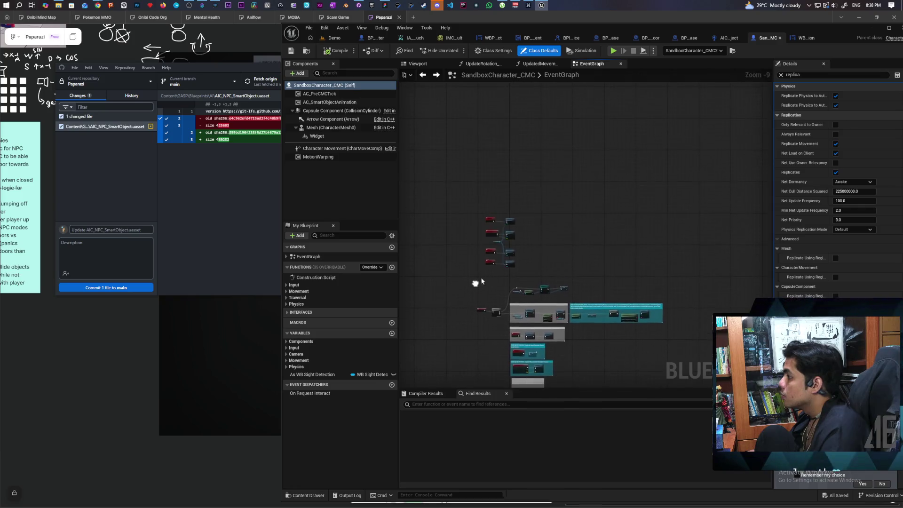
pyautogui.scroll(3, 507, 206)
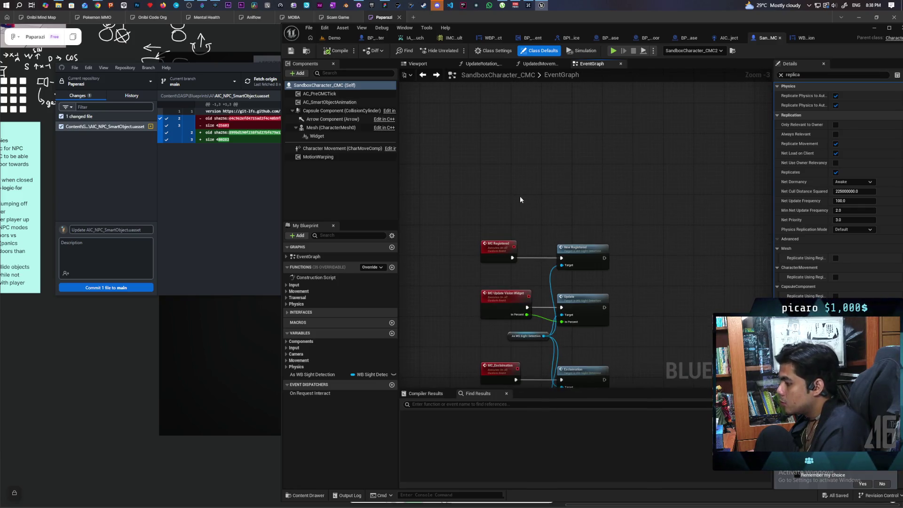
pyautogui.click(486, 175)
pyautogui.write('MC Play Sound at Location')
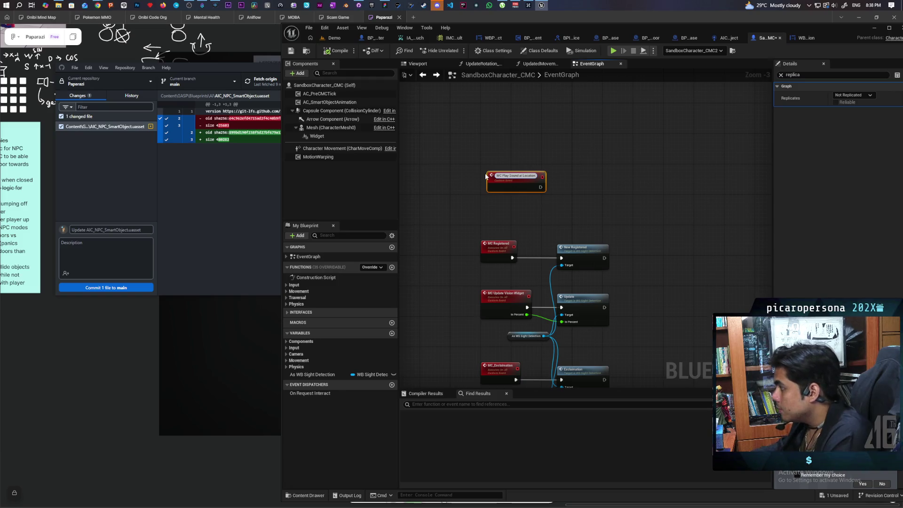
# - Finish naming MC Play Sound at Location and add an Audio Play Sound at Location node beside it
pyautogui.click(486, 162)
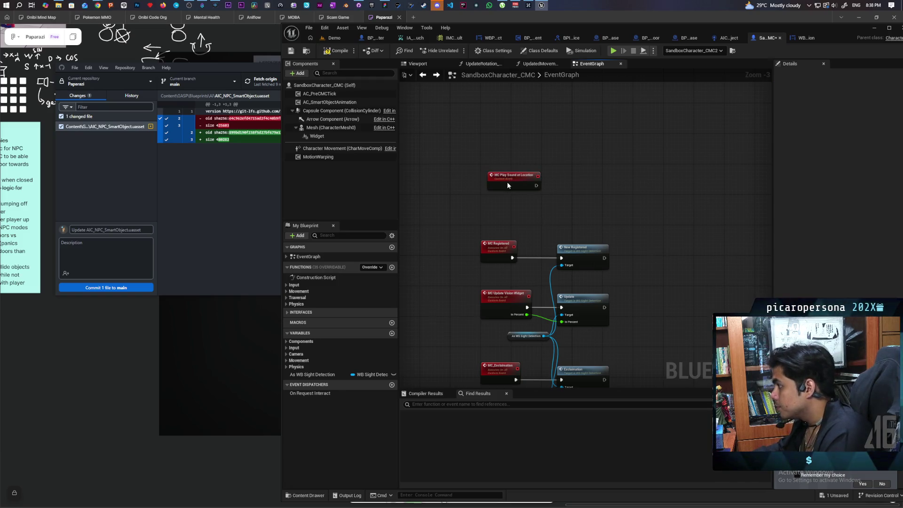
pyautogui.moveTo(507, 186); pyautogui.dragTo(500, 181)
pyautogui.rightClick(599, 180)
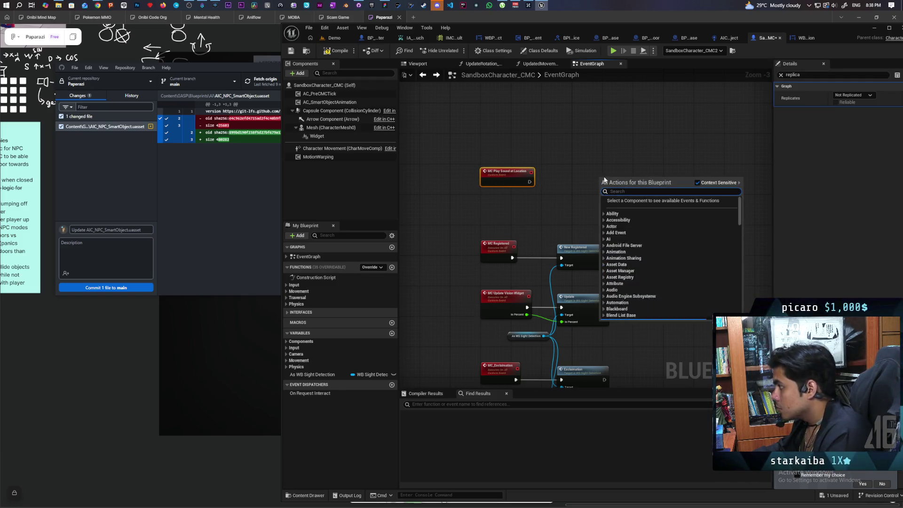
pyautogui.write('sound at')
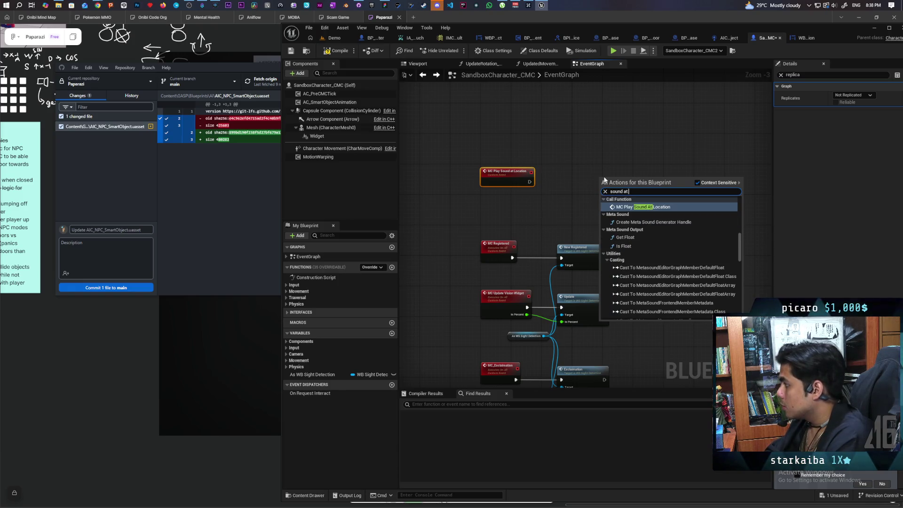
pyautogui.write(' loca')
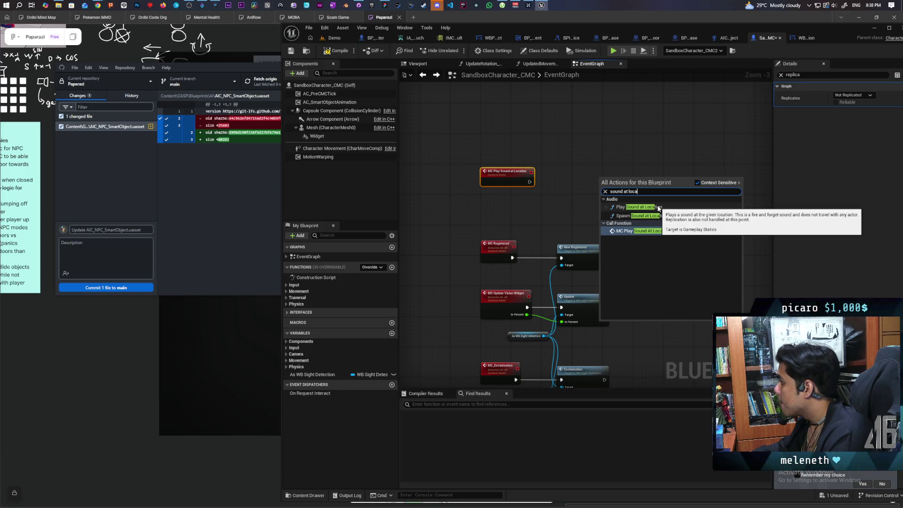
pyautogui.click(658, 208)
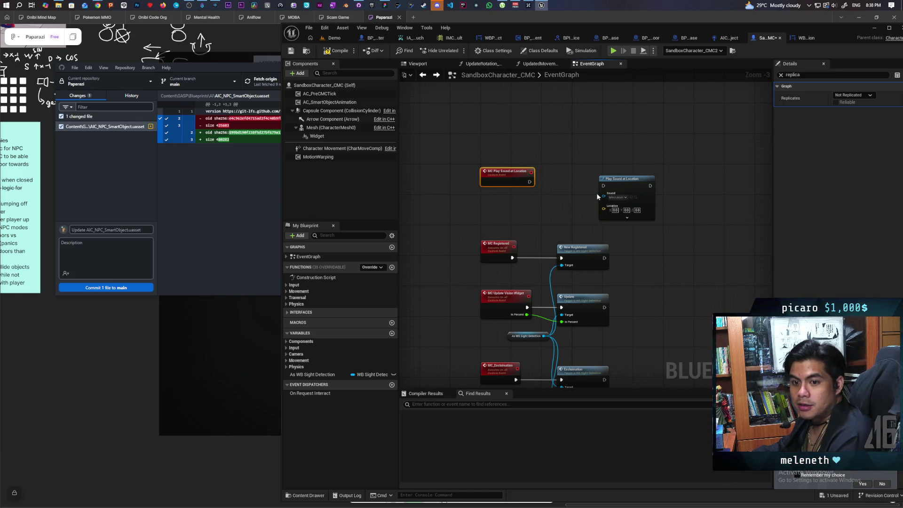
pyautogui.scroll(3, 596, 192)
pyautogui.click(602, 168)
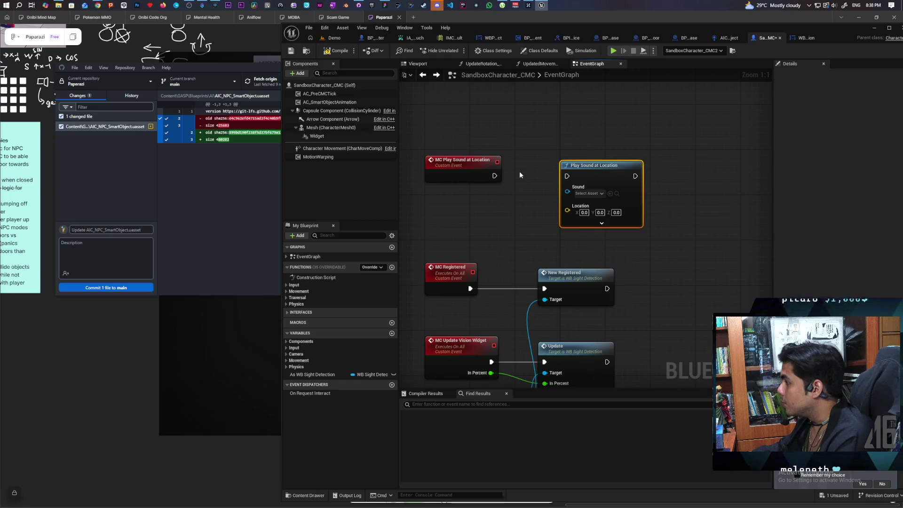
# - Wire the event with a Location input into Play Sound at Location, and make it Multicast and Reliable
pyautogui.moveTo(494, 175)
pyautogui.mouseDown()
pyautogui.moveTo(567, 176)
pyautogui.moveTo(530, 208)
pyautogui.moveTo(478, 177)
pyautogui.mouseUp()
pyautogui.moveTo(568, 202)
pyautogui.mouseDown()
pyautogui.moveTo(499, 206)
pyautogui.moveTo(489, 197)
pyautogui.mouseUp()
pyautogui.click(456, 186)
pyautogui.click(852, 95)
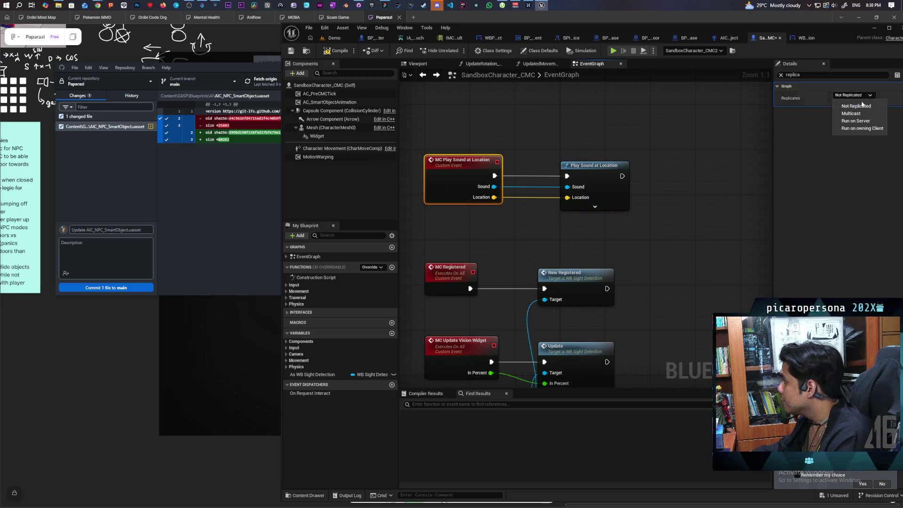
pyautogui.click(849, 113)
pyautogui.click(836, 102)
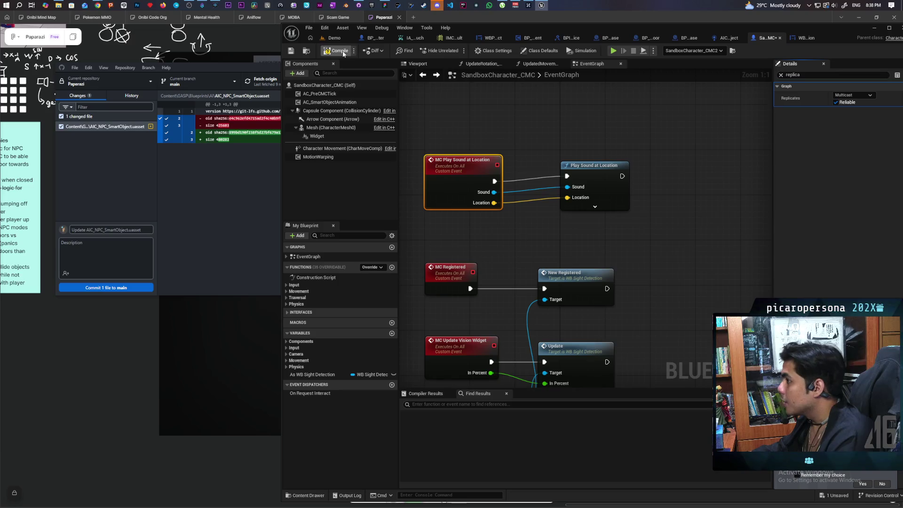
pyautogui.hotkey('ctrl', 's')
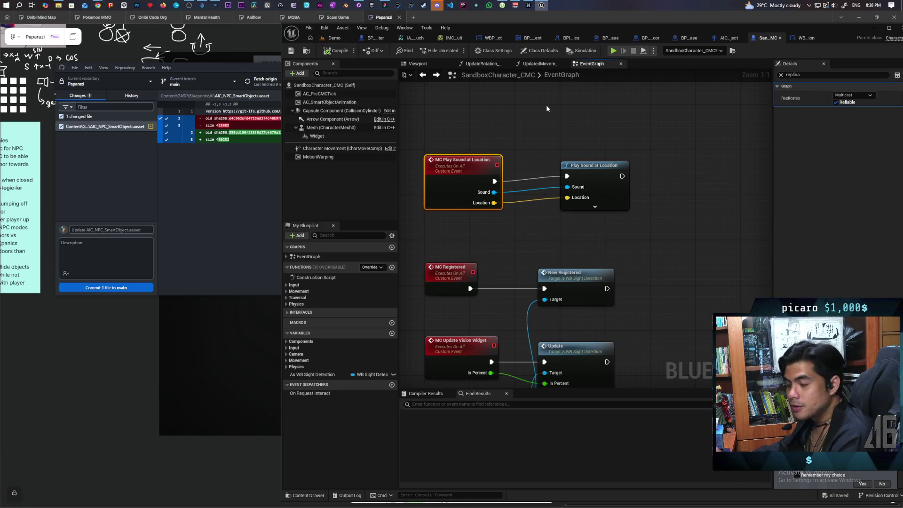
# - Tidy the sound nodes, save SandboxCharacter_CMC, and go back to the AIC_NPC_SmartObject graph
pyautogui.moveTo(596, 169); pyautogui.dragTo(596, 175)
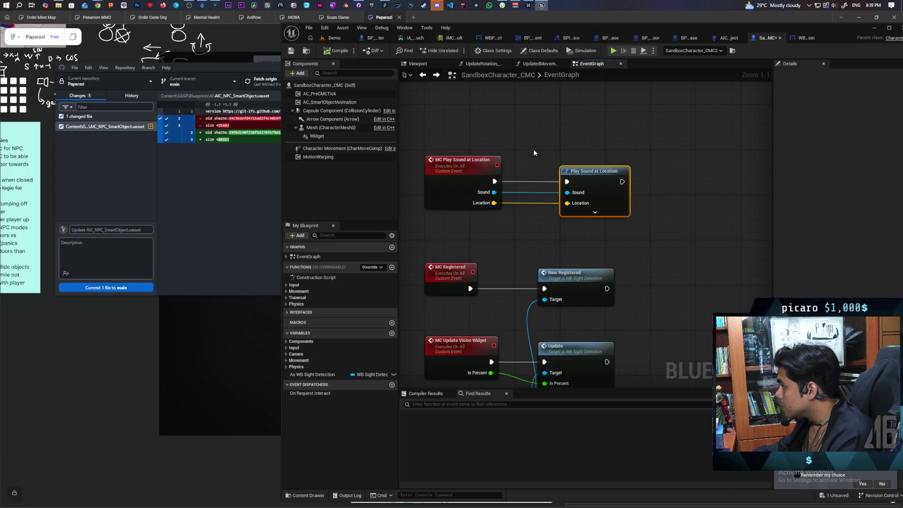
pyautogui.moveTo(534, 152); pyautogui.dragTo(493, 179)
pyautogui.click(534, 117)
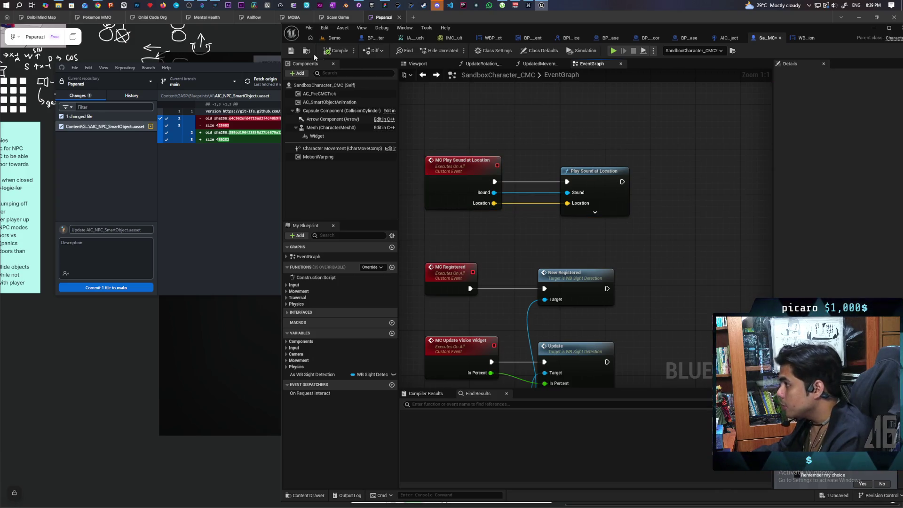
pyautogui.click(291, 51)
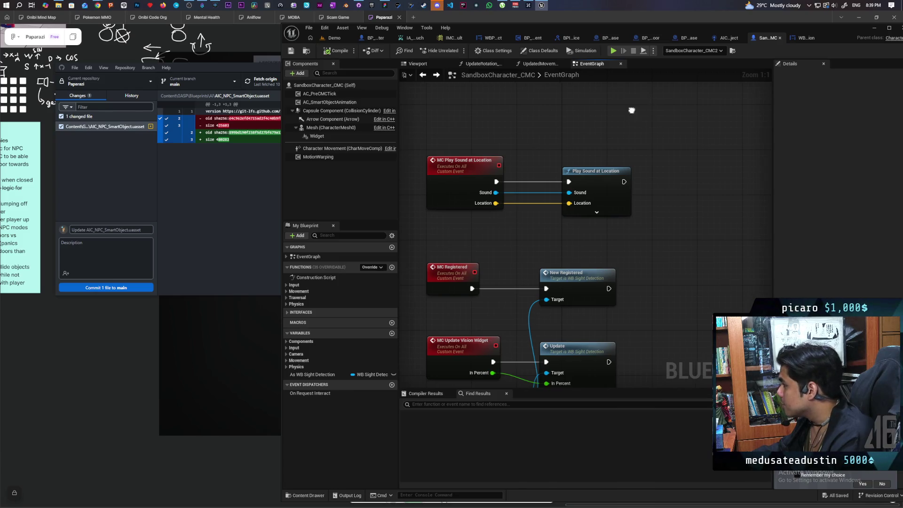
pyautogui.moveTo(632, 108); pyautogui.dragTo(584, 140)
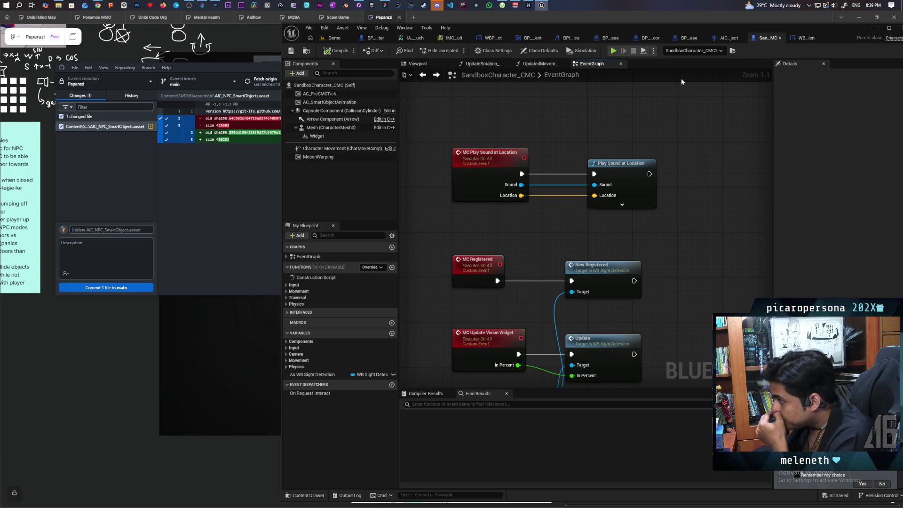
pyautogui.click(727, 38)
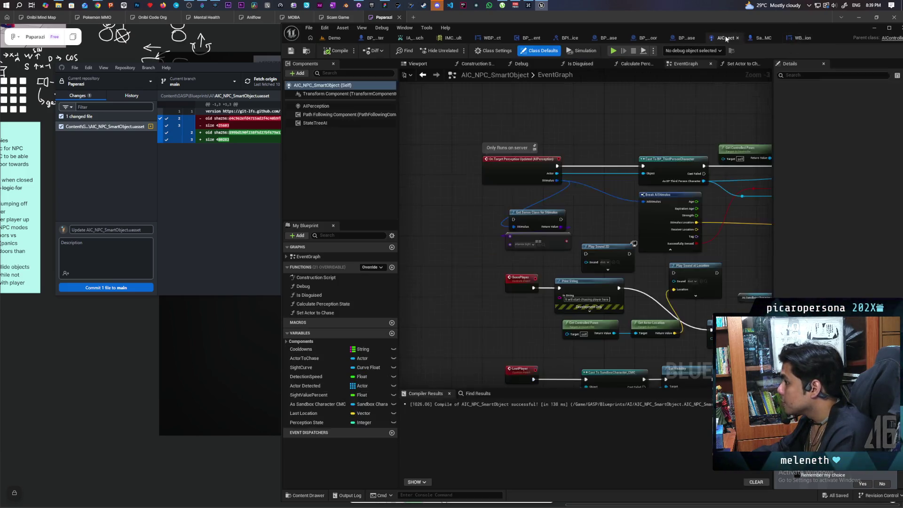
# - Paste a copy of the As Sandbox Character CMC reference node near the sound nodes
pyautogui.scroll(-2, 627, 237)
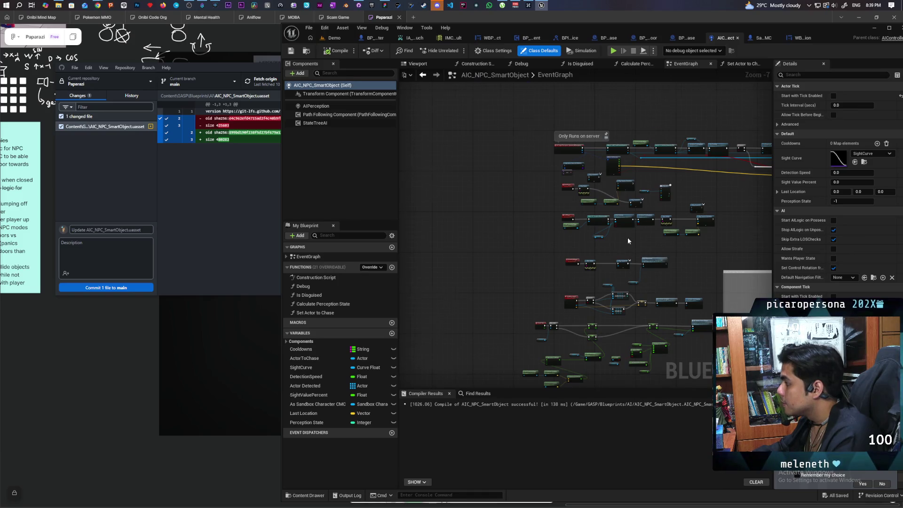
pyautogui.scroll(4, 602, 236)
pyautogui.scroll(-2, 601, 235)
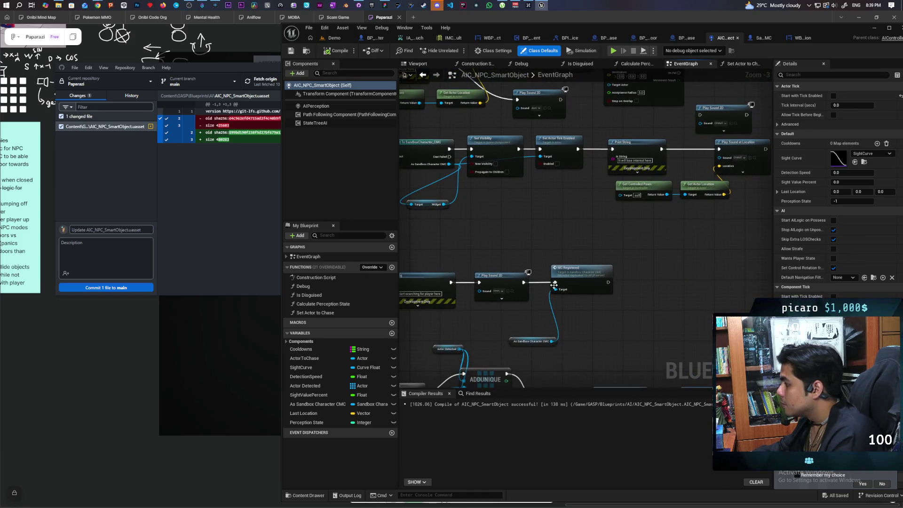
pyautogui.click(534, 341)
pyautogui.scroll(-2, 594, 301)
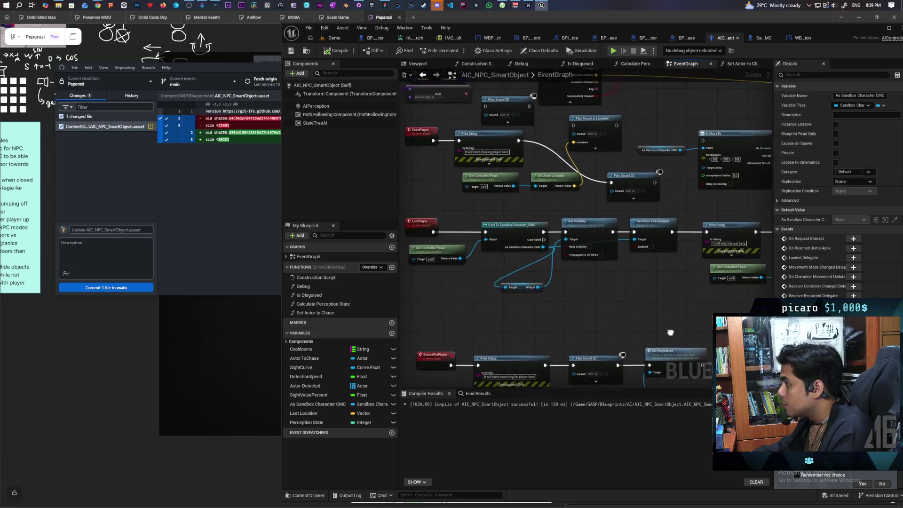
pyautogui.scroll(2, 599, 261)
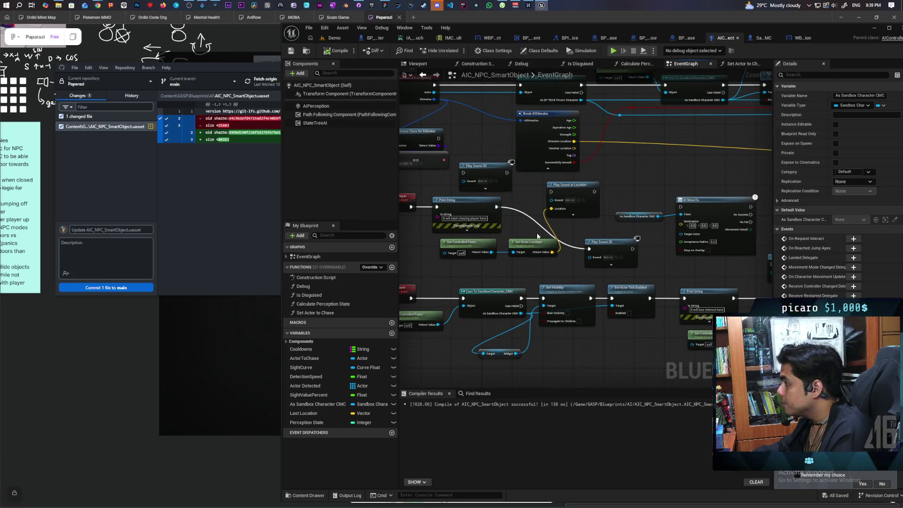
pyautogui.hotkey('ctrl', 'v')
pyautogui.scroll(2, 620, 183)
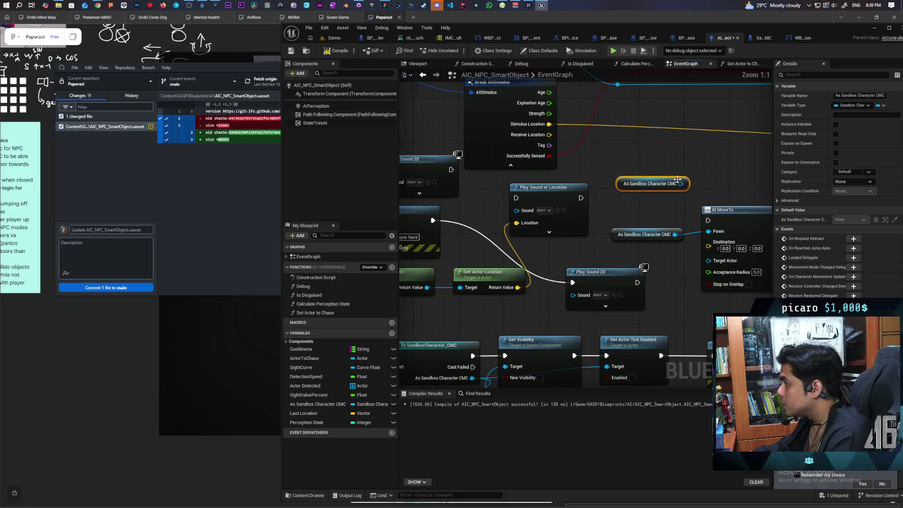
pyautogui.scroll(1, 652, 192)
# - From the reference, add MC Play Sound At Location with Sound Alert and the actor location wired in
pyautogui.moveTo(653, 192); pyautogui.dragTo(605, 191)
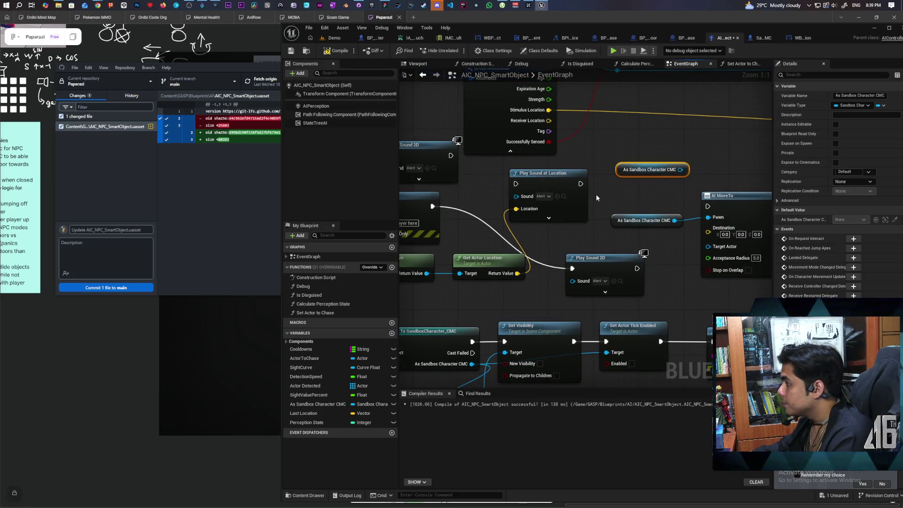
pyautogui.moveTo(680, 170); pyautogui.dragTo(714, 160)
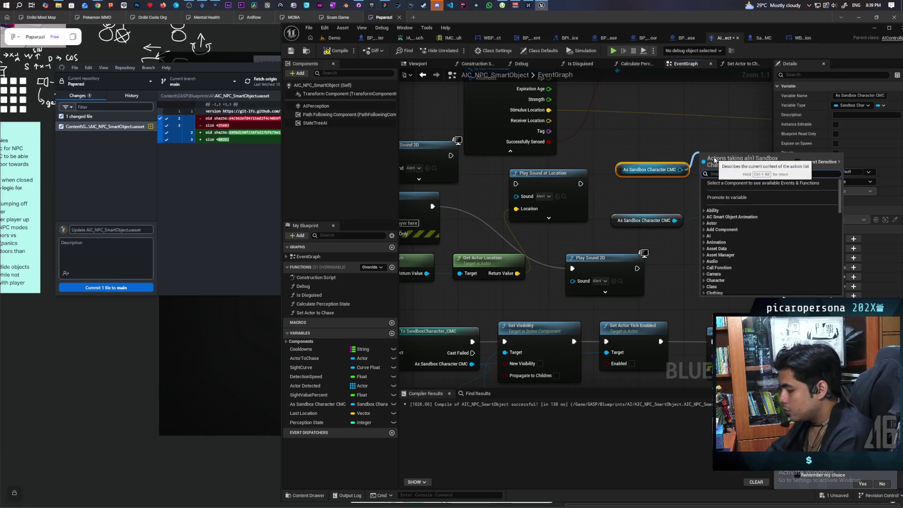
pyautogui.write('mc play')
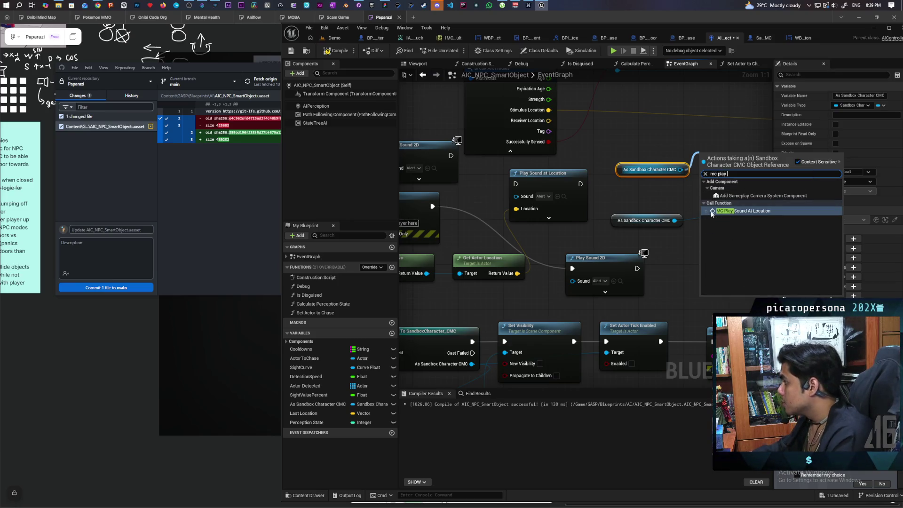
pyautogui.press('Return')
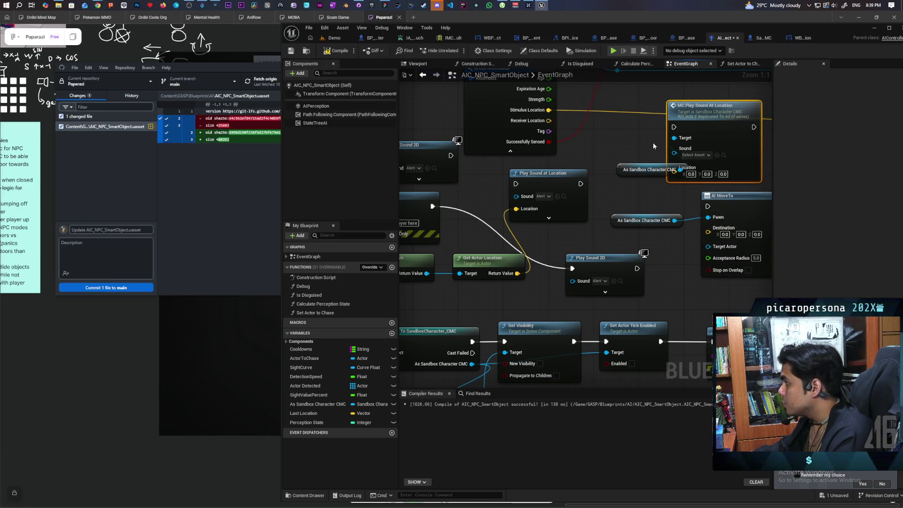
pyautogui.moveTo(623, 163); pyautogui.dragTo(588, 162)
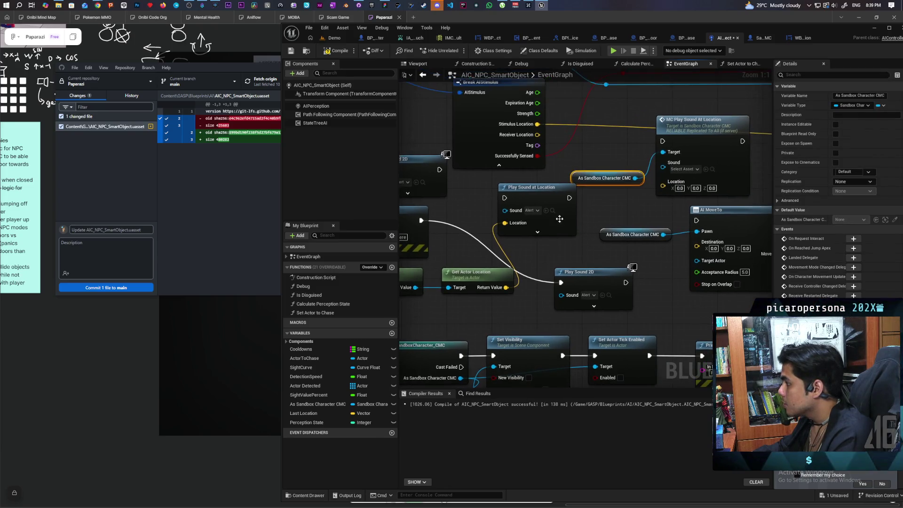
pyautogui.hotkey('ctrl', 'space')
pyautogui.click(706, 169)
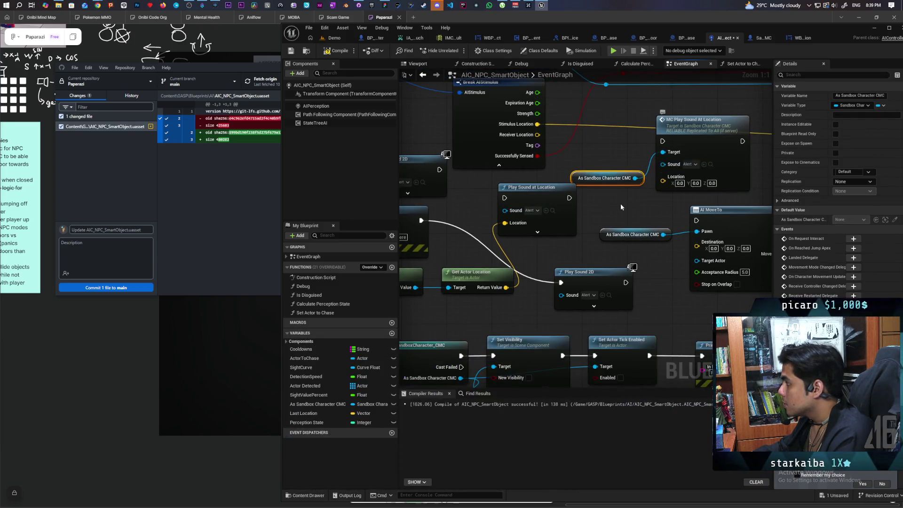
pyautogui.moveTo(570, 186)
pyautogui.mouseDown()
pyautogui.moveTo(602, 196)
pyautogui.moveTo(696, 157)
pyautogui.mouseUp()
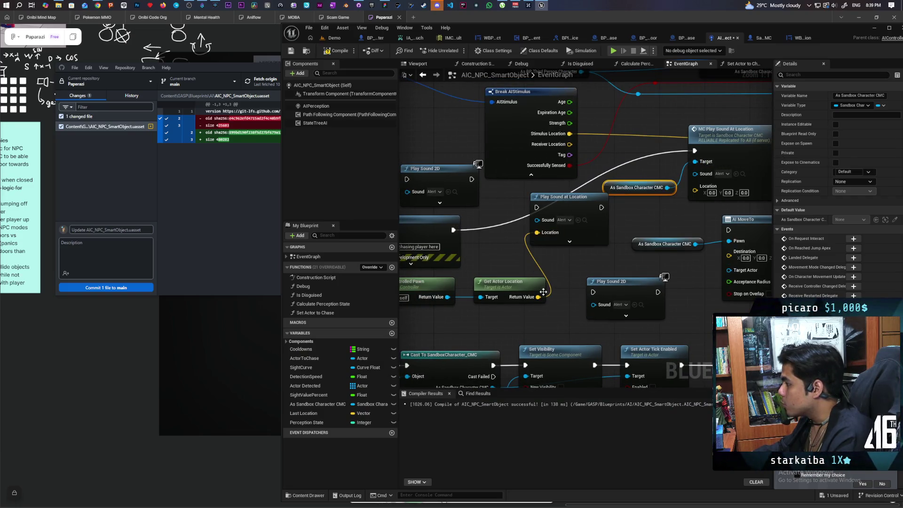
pyautogui.moveTo(538, 297)
pyautogui.mouseDown()
pyautogui.moveTo(607, 258)
pyautogui.moveTo(695, 186)
pyautogui.moveTo(462, 192)
pyautogui.mouseUp()
# - Delete the old Play Sound at Location and both Play Sound 2D nodes, then tidy the call
pyautogui.click(598, 228)
pyautogui.press('Delete')
pyautogui.press('Escape')
pyautogui.click(426, 169)
pyautogui.press('Delete')
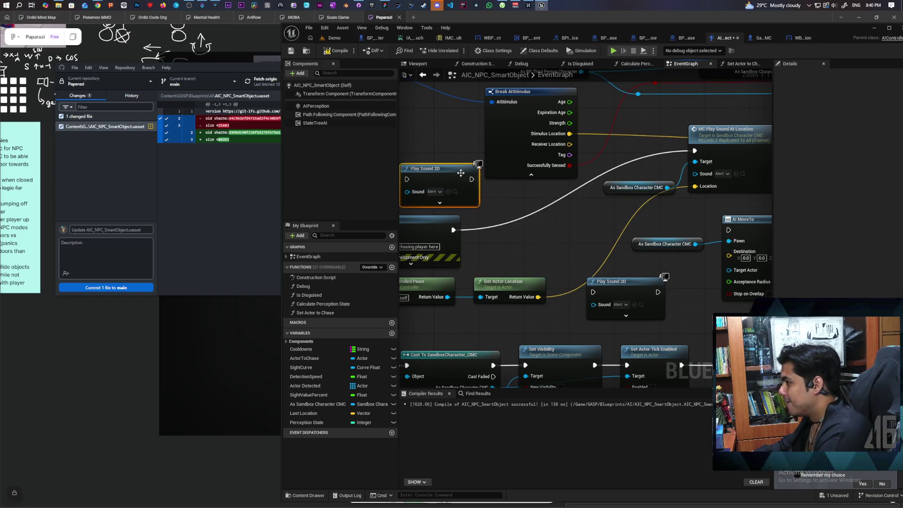
pyautogui.click(625, 281)
pyautogui.press('Delete')
pyautogui.moveTo(727, 135)
pyautogui.mouseDown()
pyautogui.moveTo(546, 202)
pyautogui.moveTo(582, 214)
pyautogui.moveTo(443, 217)
pyautogui.moveTo(465, 206)
pyautogui.mouseUp()
pyautogui.scroll(-3, 710, 241)
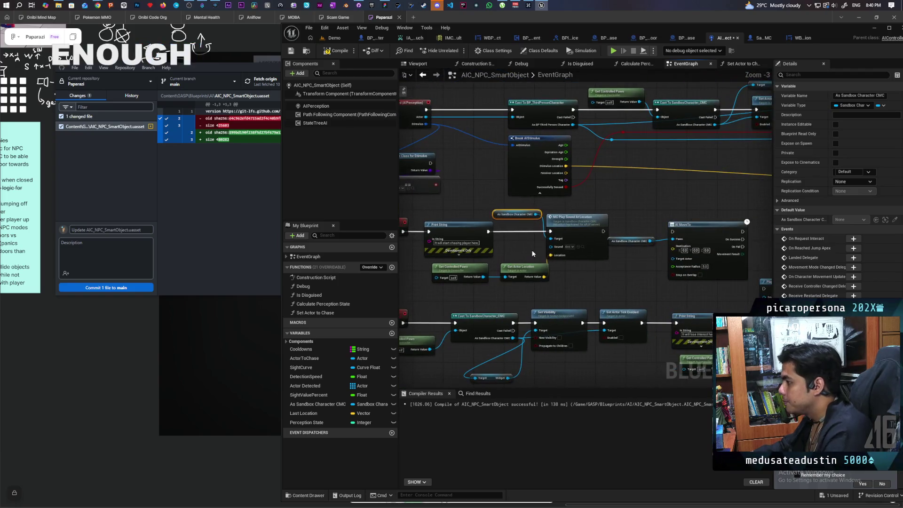
# - Place the second MC Play Sound At Location call, set its sound, and wire Location and Print String's execution
pyautogui.click(570, 229)
pyautogui.moveTo(570, 230)
pyautogui.mouseDown()
pyautogui.moveTo(733, 367)
pyautogui.moveTo(635, 282)
pyautogui.mouseUp()
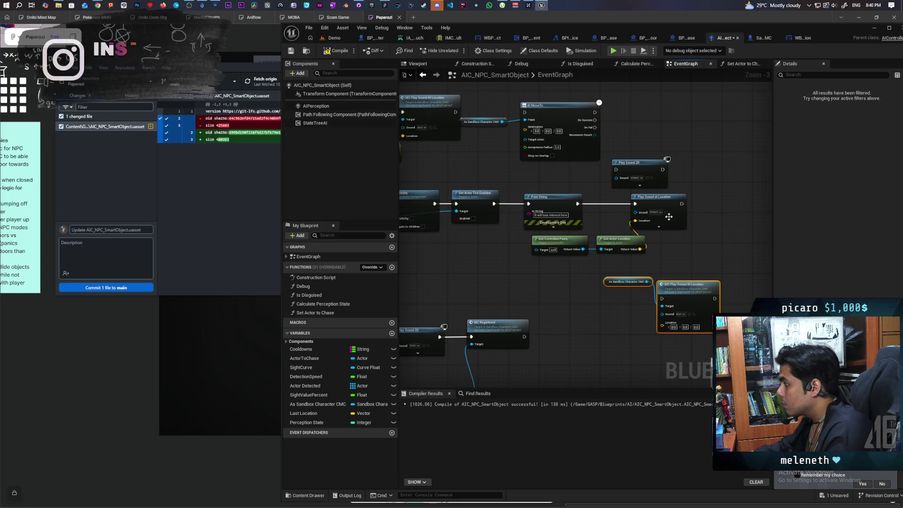
pyautogui.click(670, 212)
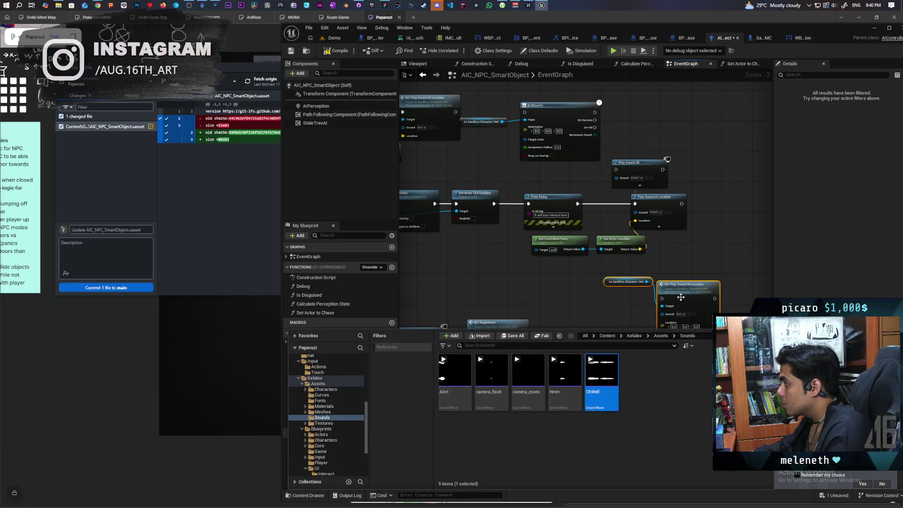
pyautogui.click(693, 314)
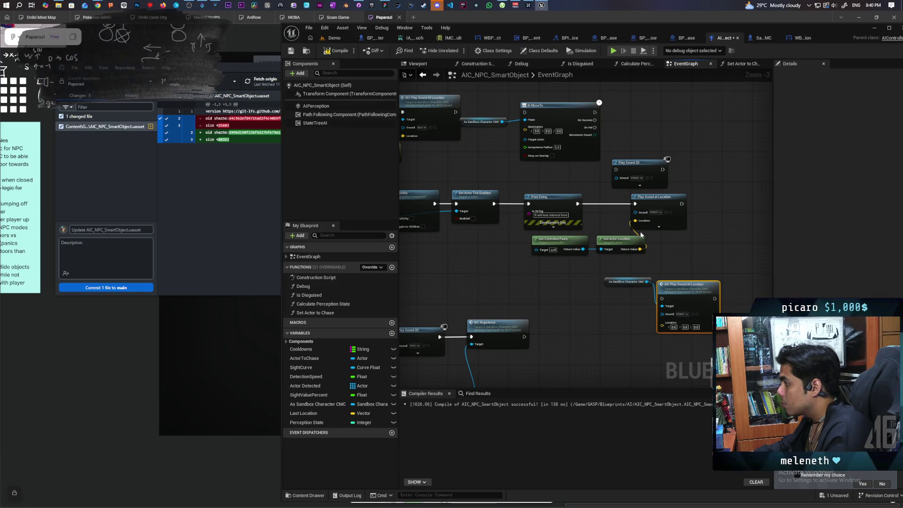
pyautogui.moveTo(635, 221)
pyautogui.mouseDown()
pyautogui.moveTo(655, 247)
pyautogui.moveTo(663, 322)
pyautogui.mouseUp()
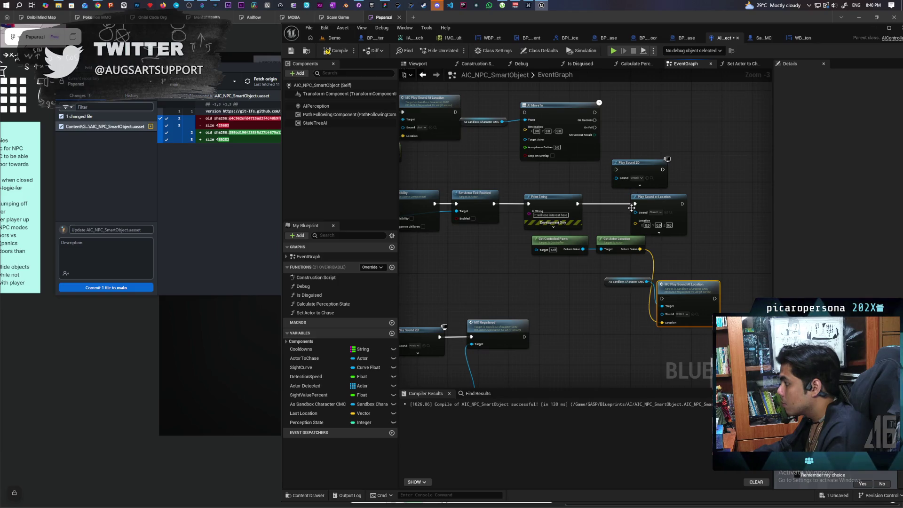
pyautogui.moveTo(631, 208); pyautogui.dragTo(662, 298)
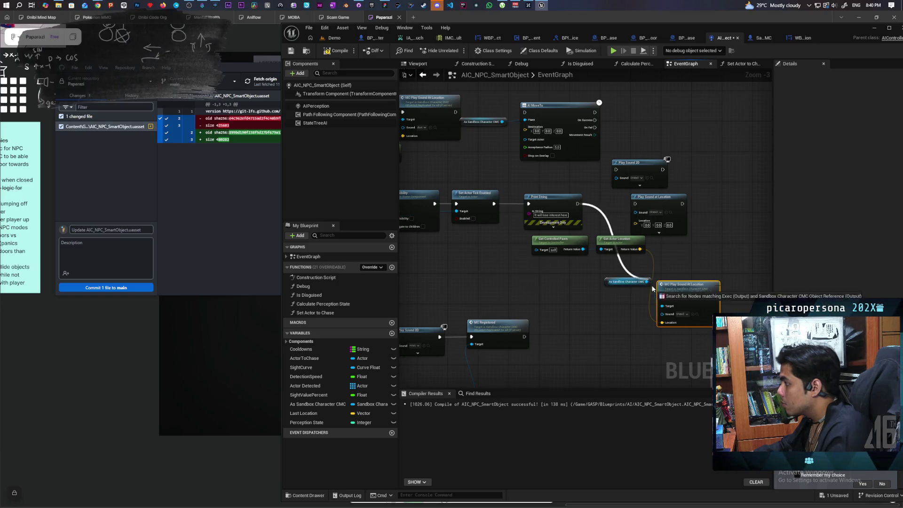
# - Delete the remaining old Play Sound at Location node and move the multicast call into its spot
pyautogui.click(668, 227)
pyautogui.press('Delete')
pyautogui.moveTo(688, 288); pyautogui.dragTo(676, 205)
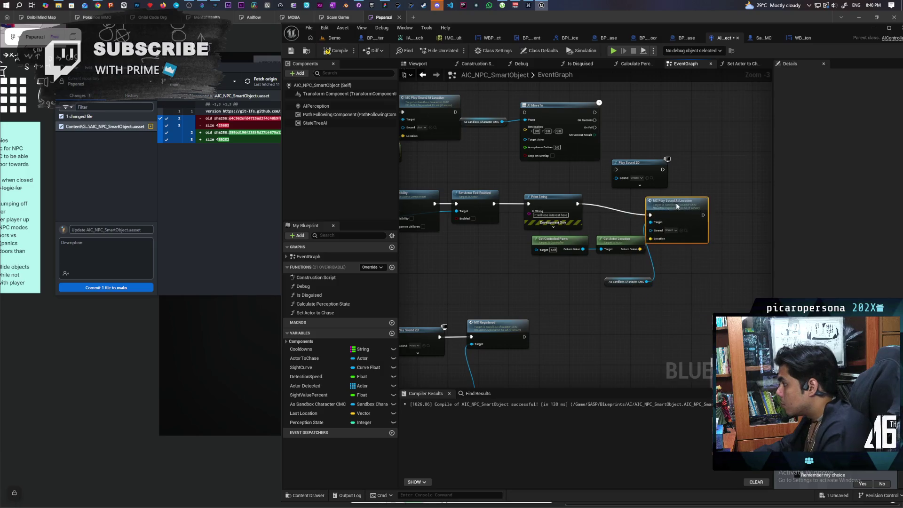
pyautogui.moveTo(640, 178); pyautogui.dragTo(673, 205)
pyautogui.click(673, 205)
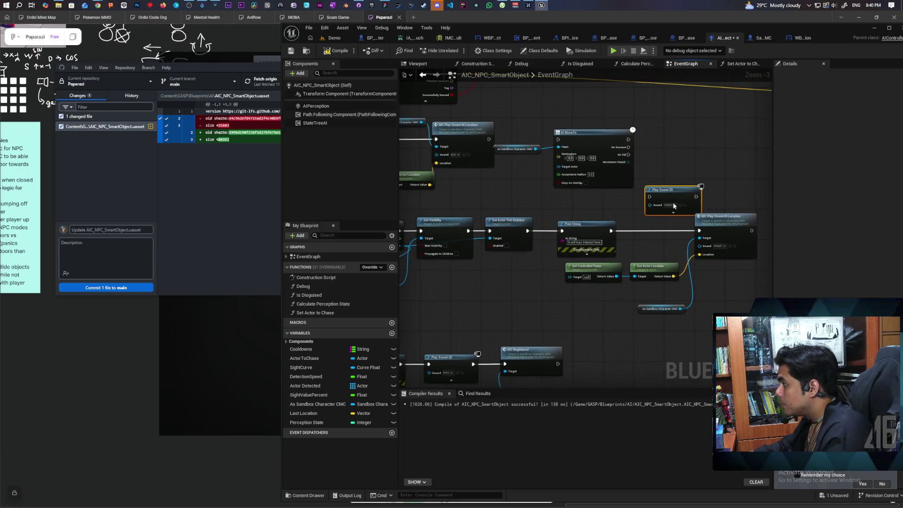
pyautogui.scroll(-4, 673, 205)
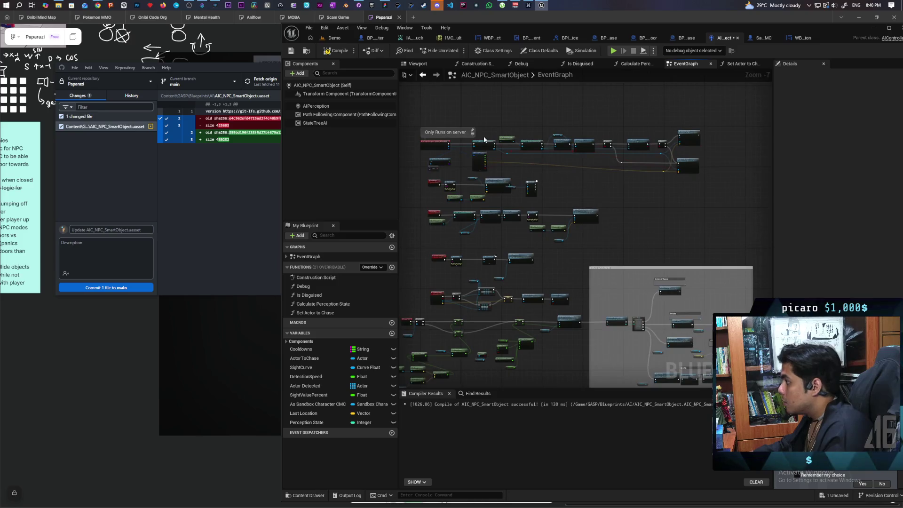
# - Compile AIC_NPC_SmartObject and start a multiplayer session on the Demo level
pyautogui.click(342, 53)
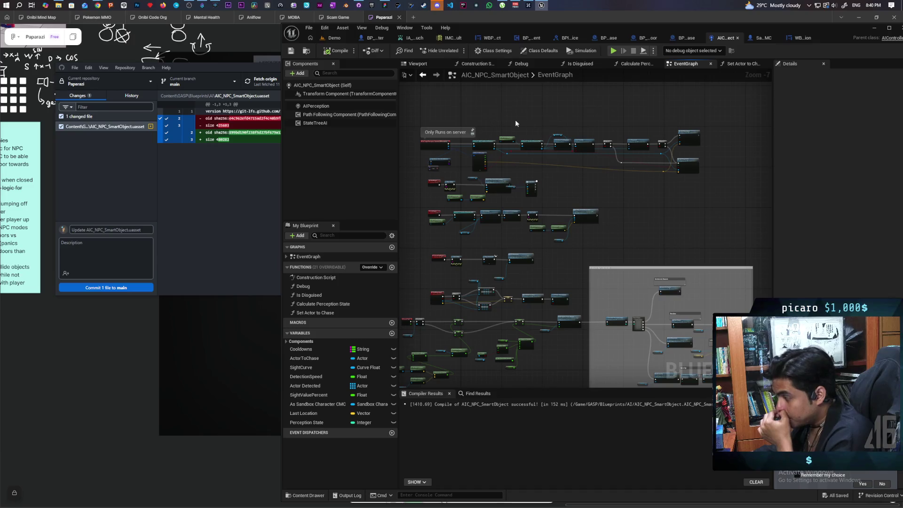
pyautogui.click(334, 38)
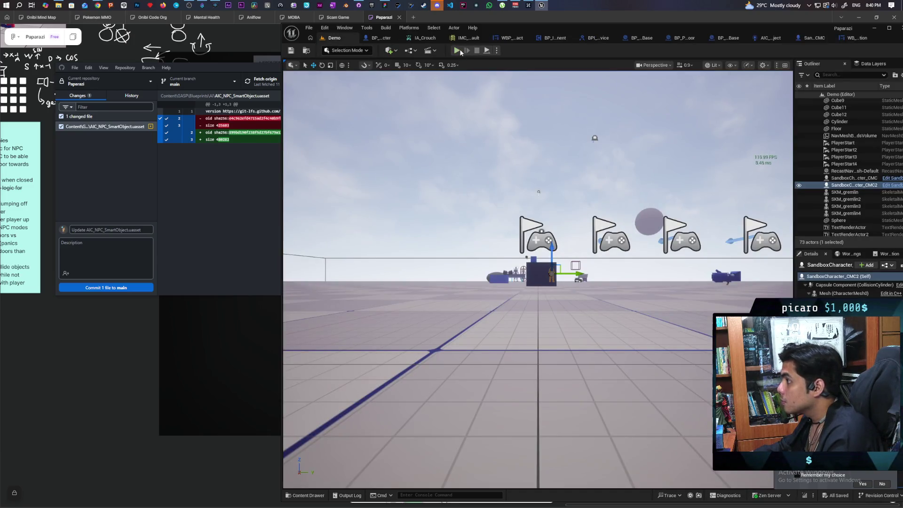
pyautogui.click(458, 51)
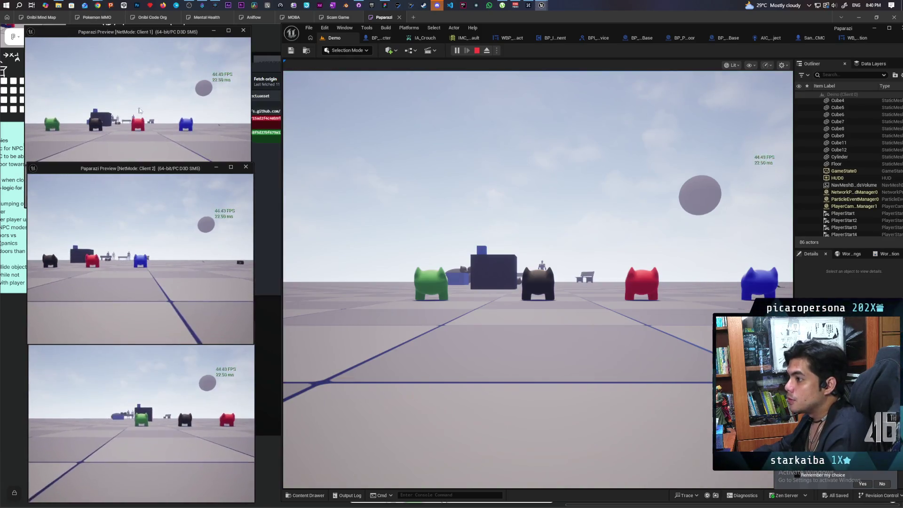
# - Walk the first client's red player away from and back toward the NPCs by the bench
pyautogui.click(139, 111)
pyautogui.press('w')
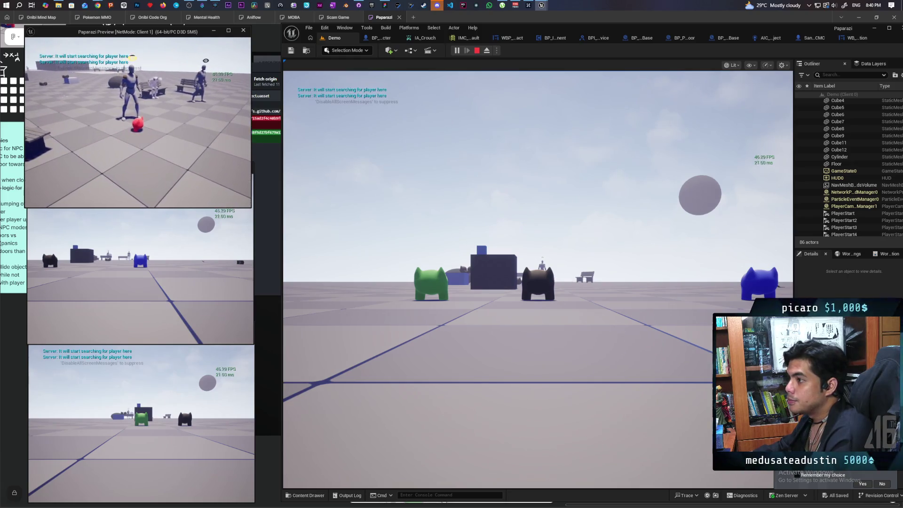
pyautogui.press('w')
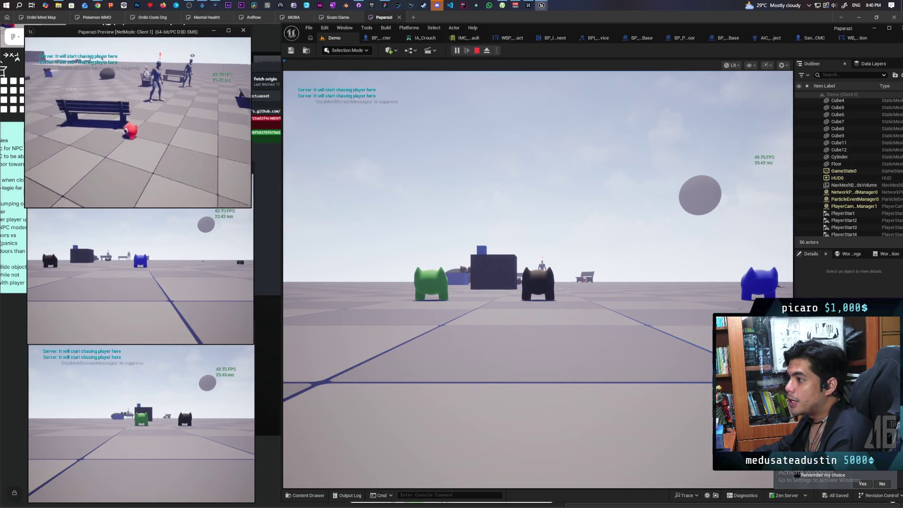
pyautogui.press('w')
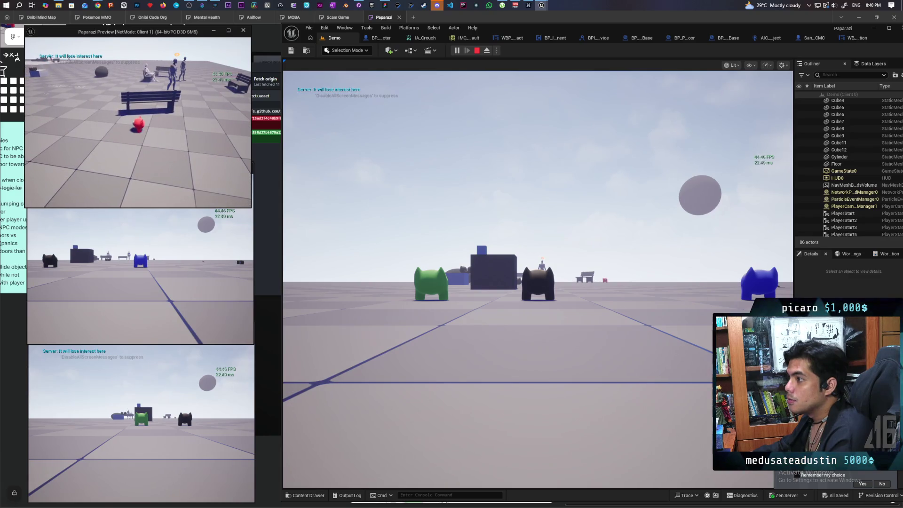
pyautogui.press('w')
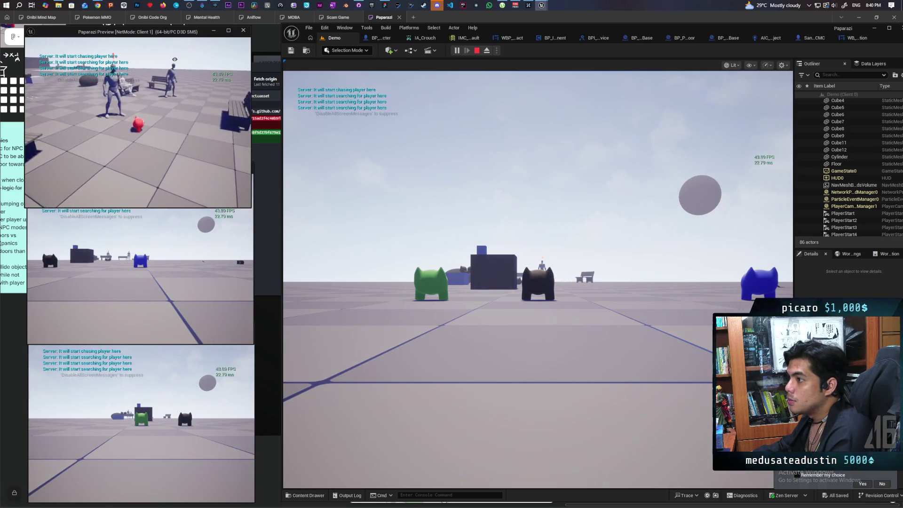
pyautogui.press('w')
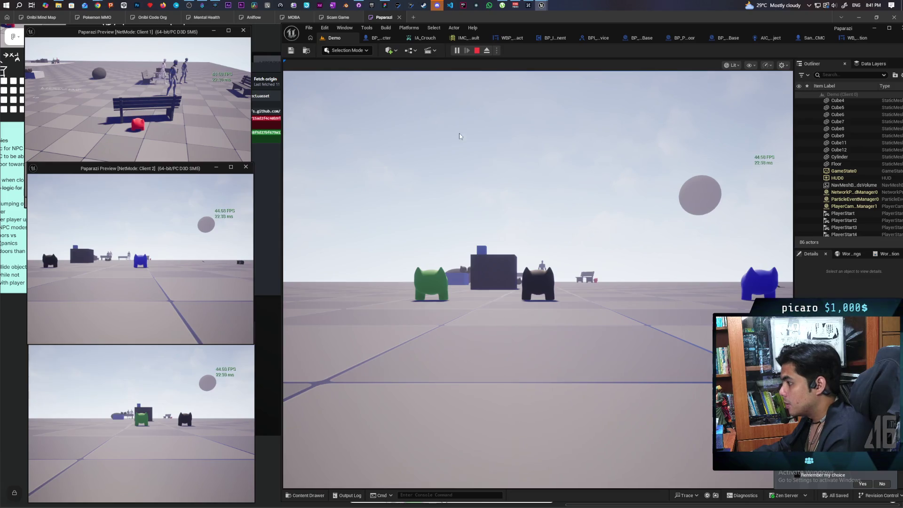
# - Walk the server's cat character toward the NPCs, stop the session, and return to AIC_NPC_SmartObject
pyautogui.click(459, 136)
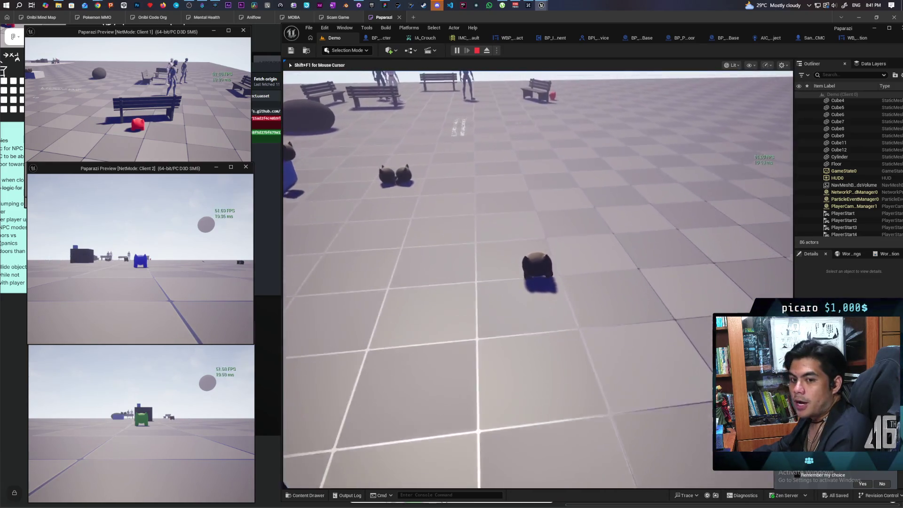
pyautogui.press('w')
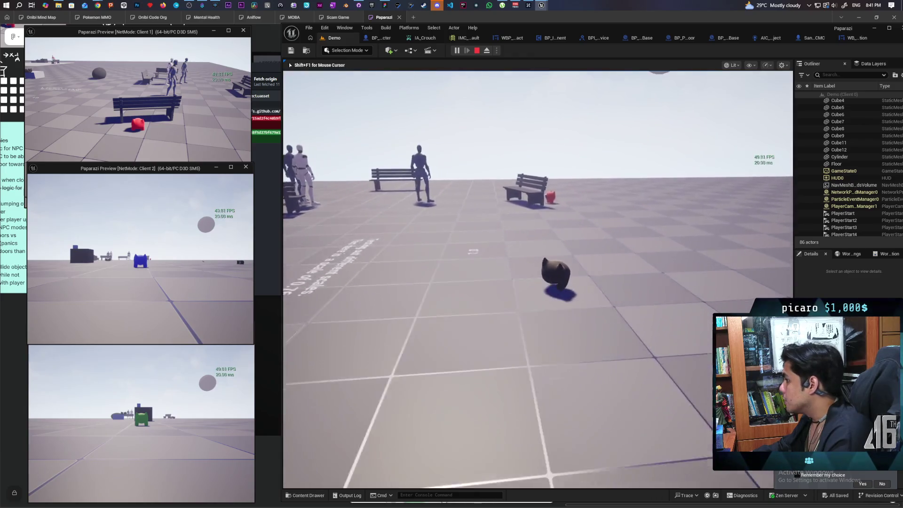
pyautogui.press('w')
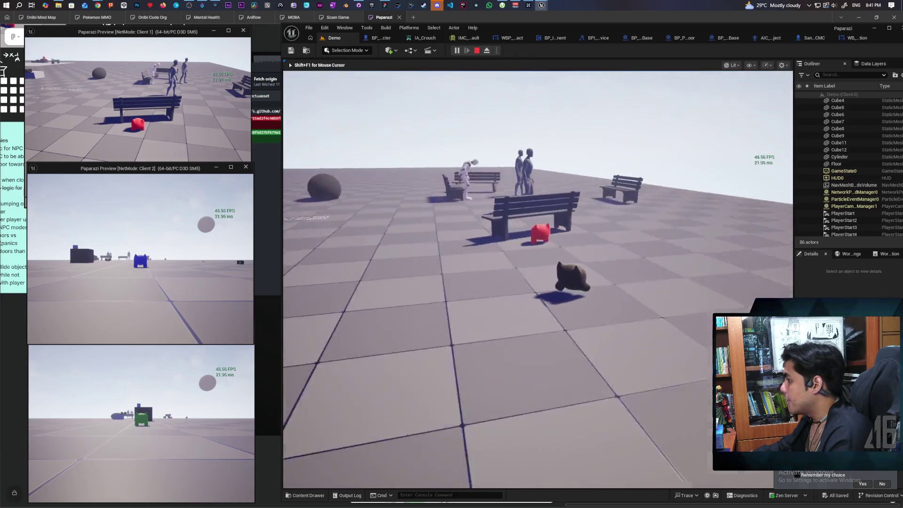
pyautogui.press('w')
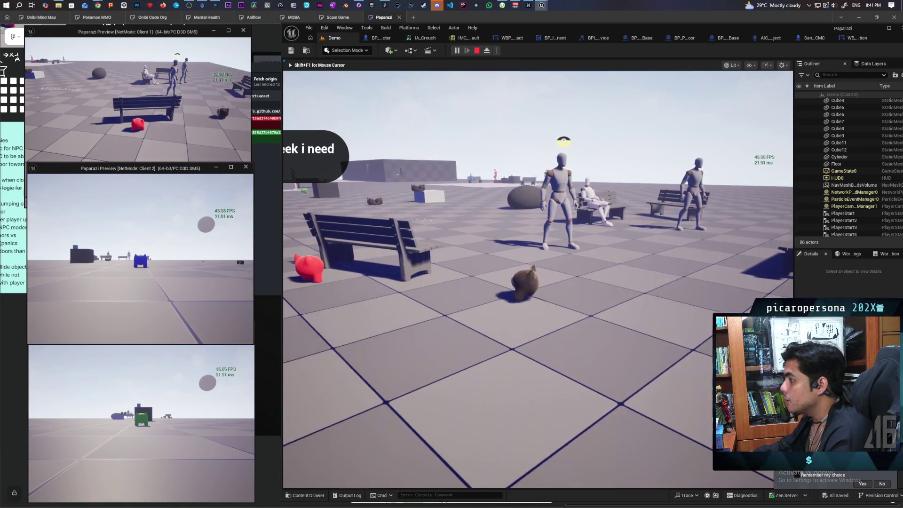
pyautogui.press('Escape')
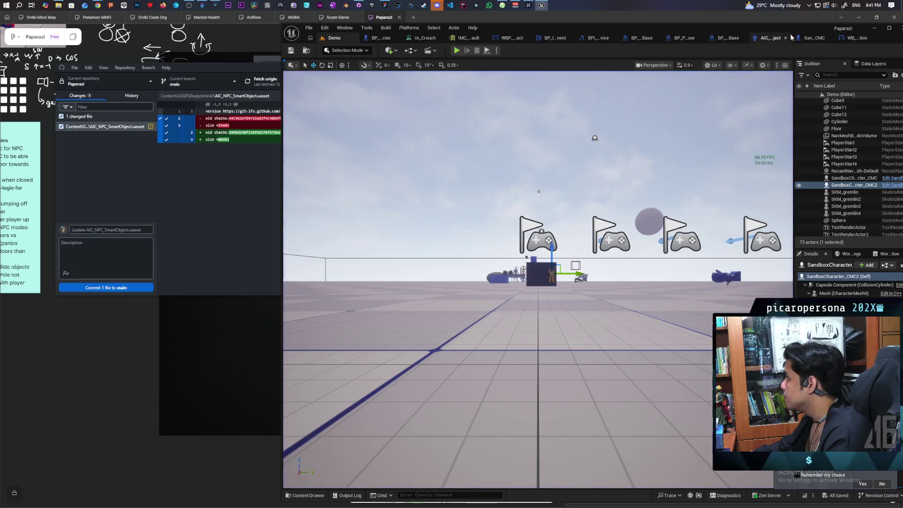
pyautogui.click(768, 38)
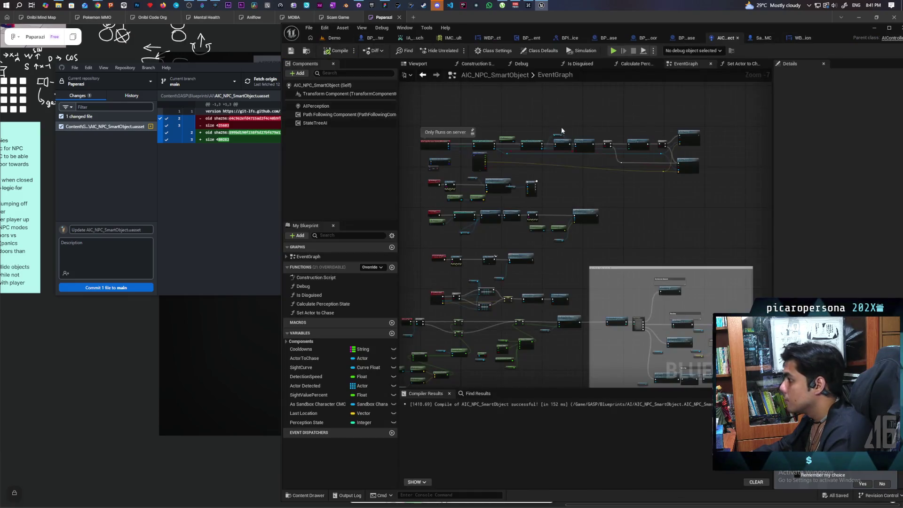
# - Shift MC Registered and its cast rightward to make room by the Play Sound 2D node
pyautogui.scroll(4, 551, 199)
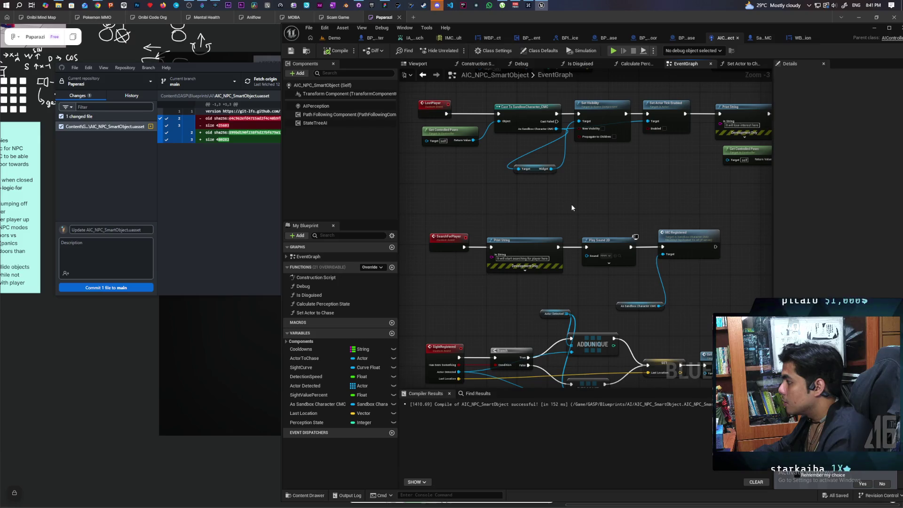
pyautogui.moveTo(571, 204)
pyautogui.mouseDown()
pyautogui.moveTo(552, 190)
pyautogui.moveTo(548, 161)
pyautogui.mouseUp()
pyautogui.scroll(2, 573, 168)
pyautogui.click(588, 207)
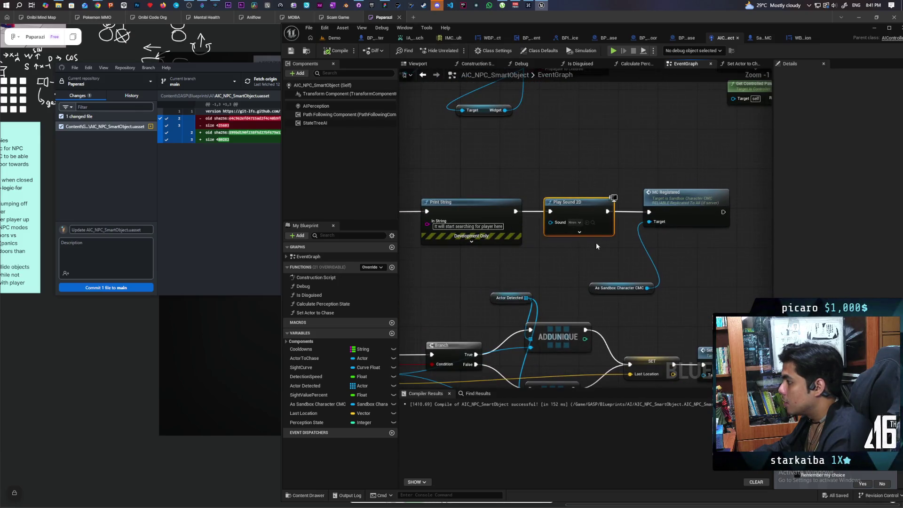
pyautogui.moveTo(596, 242); pyautogui.dragTo(512, 248)
pyautogui.moveTo(625, 181); pyautogui.dragTo(515, 294)
pyautogui.moveTo(579, 189); pyautogui.dragTo(663, 189)
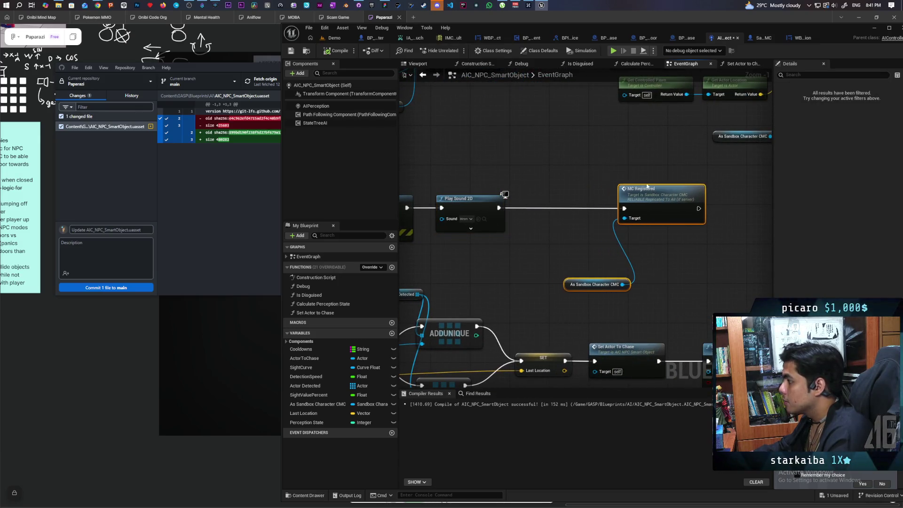
pyautogui.moveTo(607, 157)
pyautogui.mouseDown()
pyautogui.moveTo(529, 180)
pyautogui.moveTo(592, 244)
pyautogui.mouseUp()
pyautogui.scroll(-1, 528, 180)
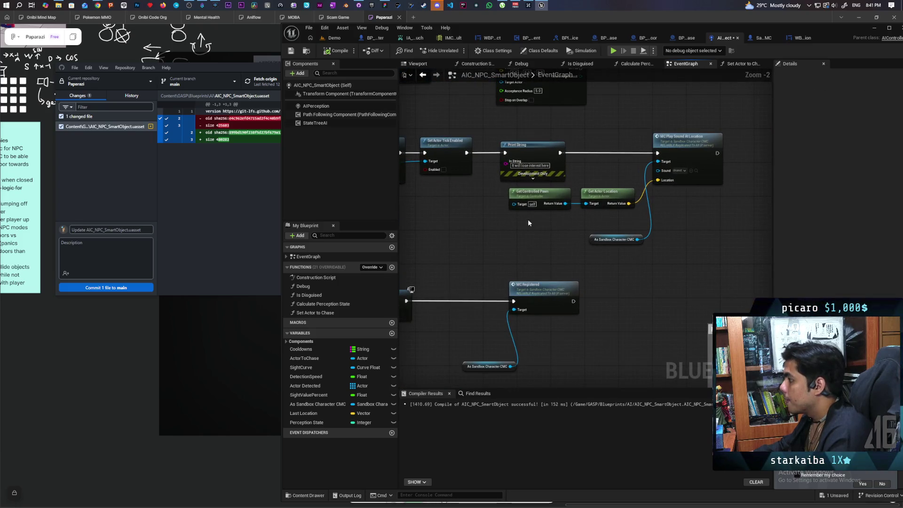
# - Paste the multicast sound nodes into the SearchForPlayer branch with sound Hmm, and delete Play Sound 2D
pyautogui.moveTo(528, 183)
pyautogui.mouseDown()
pyautogui.moveTo(639, 226)
pyautogui.moveTo(704, 268)
pyautogui.mouseUp()
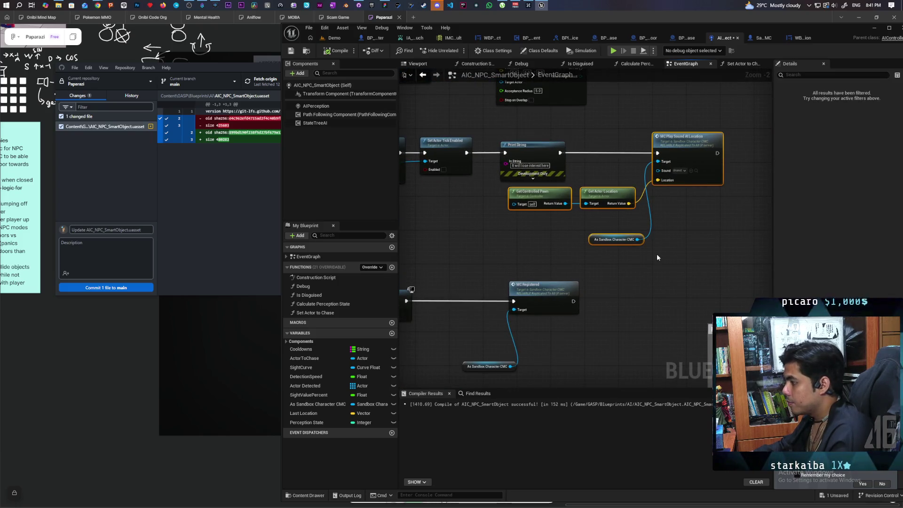
pyautogui.moveTo(656, 253)
pyautogui.mouseDown()
pyautogui.moveTo(771, 179)
pyautogui.moveTo(565, 245)
pyautogui.mouseUp()
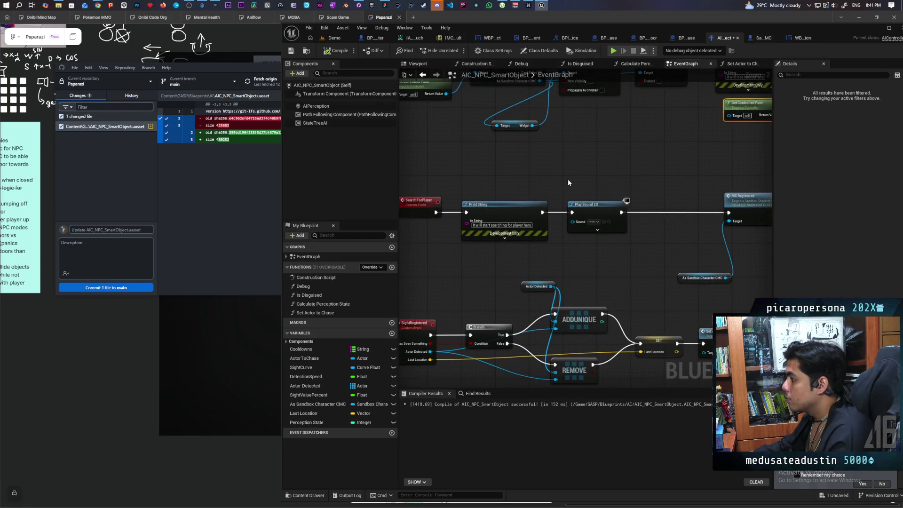
pyautogui.hotkey('ctrl', 'v')
pyautogui.click(597, 269)
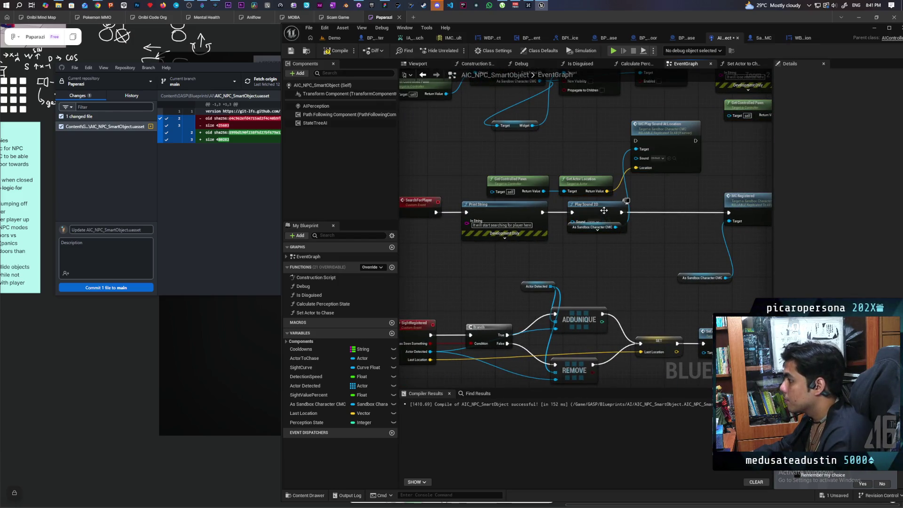
pyautogui.moveTo(599, 212); pyautogui.dragTo(593, 199)
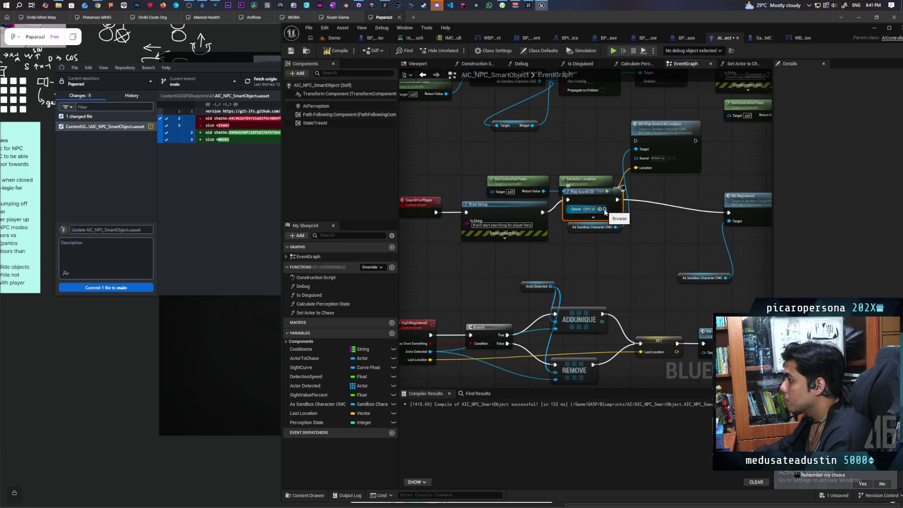
pyautogui.click(605, 209)
pyautogui.click(668, 158)
pyautogui.press('F7')
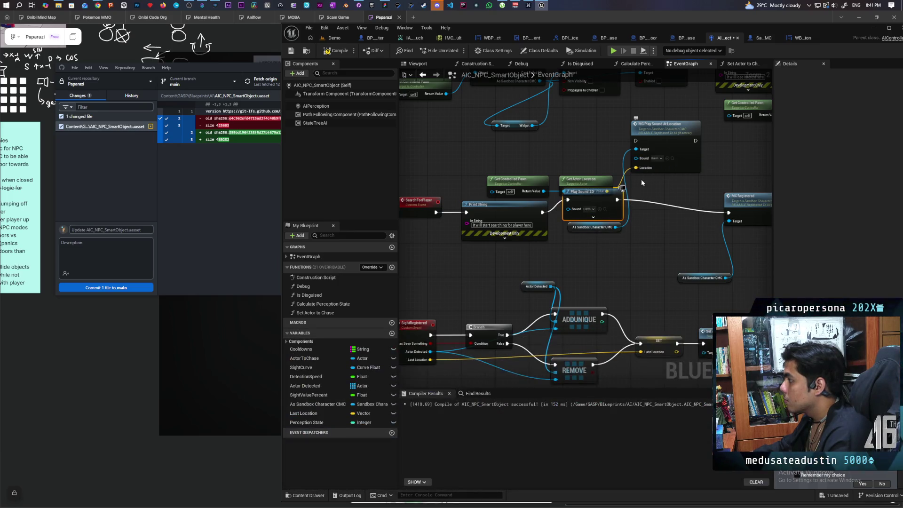
pyautogui.press('Delete')
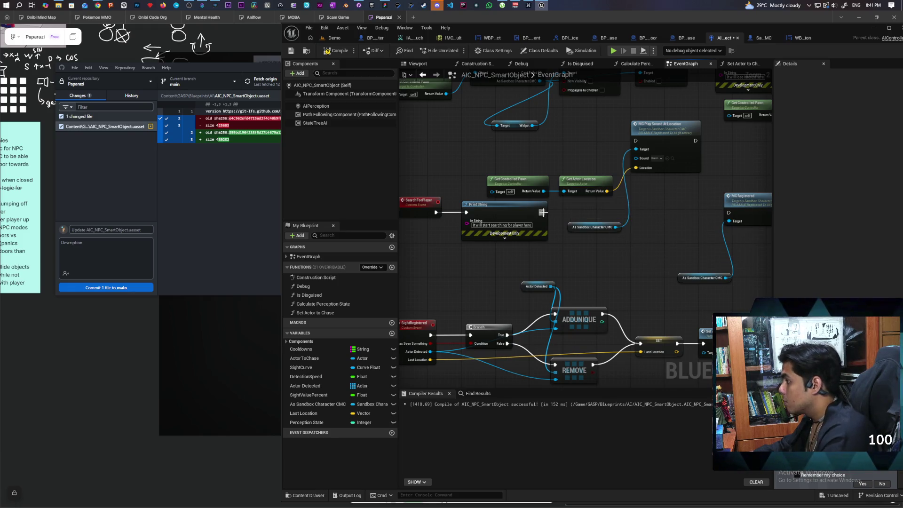
# - Chain Print String → MC Play Sound → MC Registered, regroup the four nodes, and compile
pyautogui.moveTo(542, 212)
pyautogui.mouseDown()
pyautogui.moveTo(633, 141)
pyautogui.moveTo(695, 141)
pyautogui.mouseUp()
pyautogui.moveTo(485, 199); pyautogui.dragTo(612, 173)
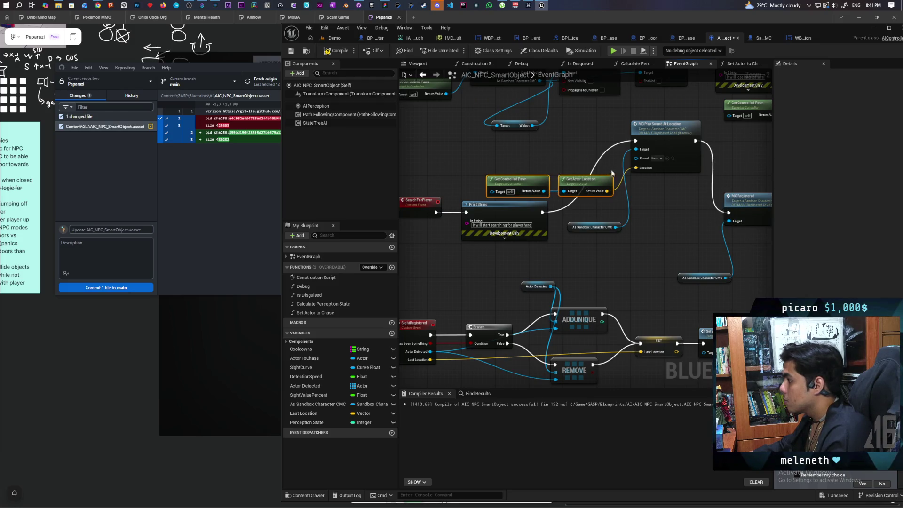
pyautogui.keyDown('ctrl'); pyautogui.click(663, 138); pyautogui.keyUp('ctrl')
pyautogui.keyDown('ctrl'); pyautogui.click(592, 227); pyautogui.keyUp('ctrl')
pyautogui.moveTo(661, 138)
pyautogui.mouseDown()
pyautogui.moveTo(678, 195)
pyautogui.moveTo(628, 209)
pyautogui.mouseUp()
pyautogui.scroll(-2, 628, 208)
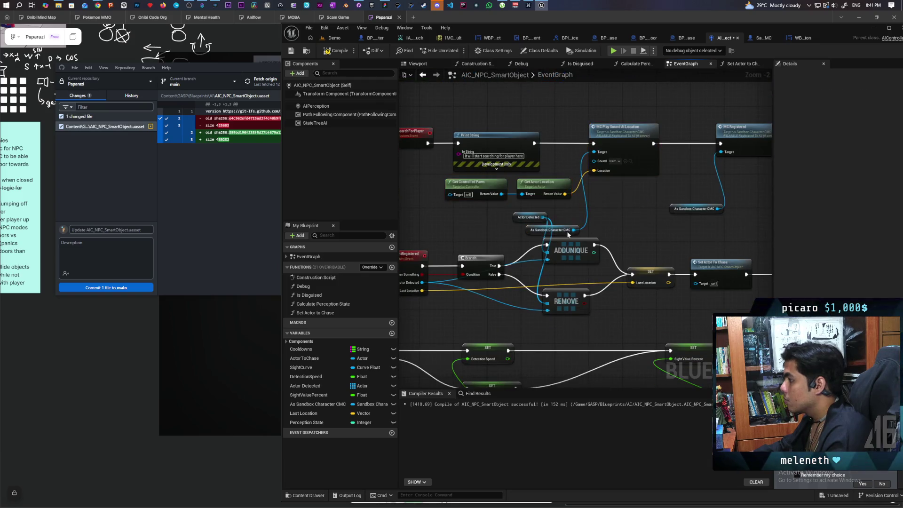
pyautogui.moveTo(527, 233); pyautogui.dragTo(611, 192)
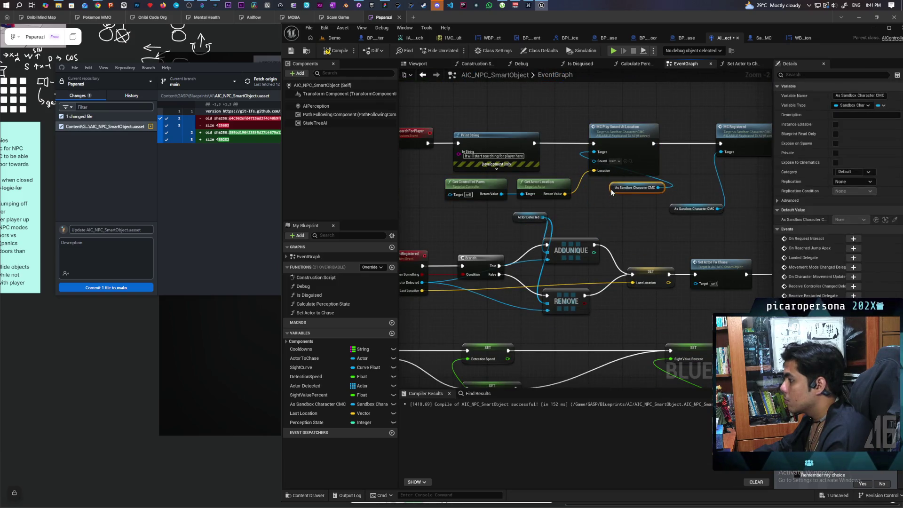
pyautogui.scroll(-3, 611, 192)
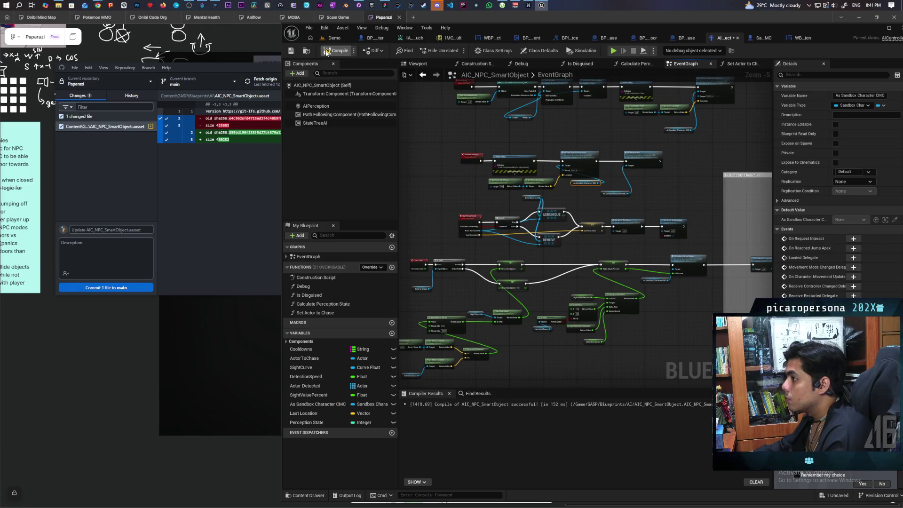
pyautogui.click(327, 50)
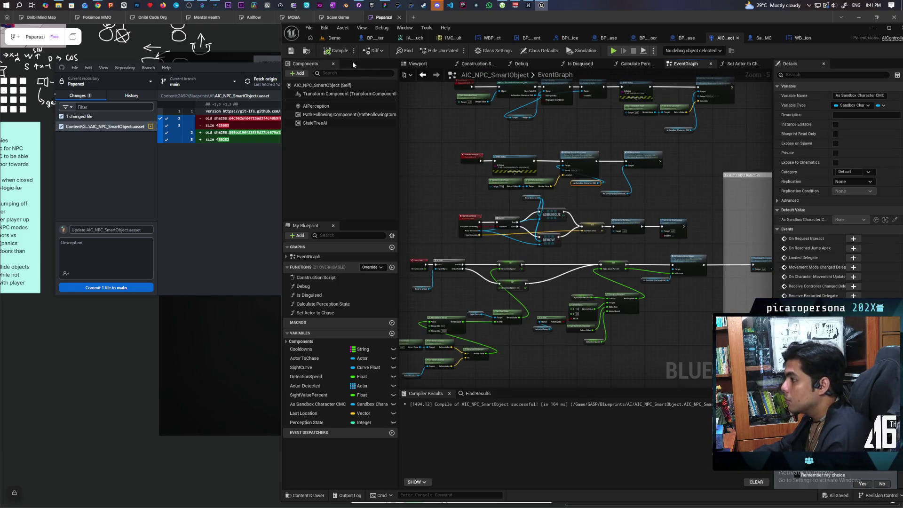
# - Start a three-client Demo playtest and walk Client 1 toward the benches so the NPCs start searching
pyautogui.click(614, 51)
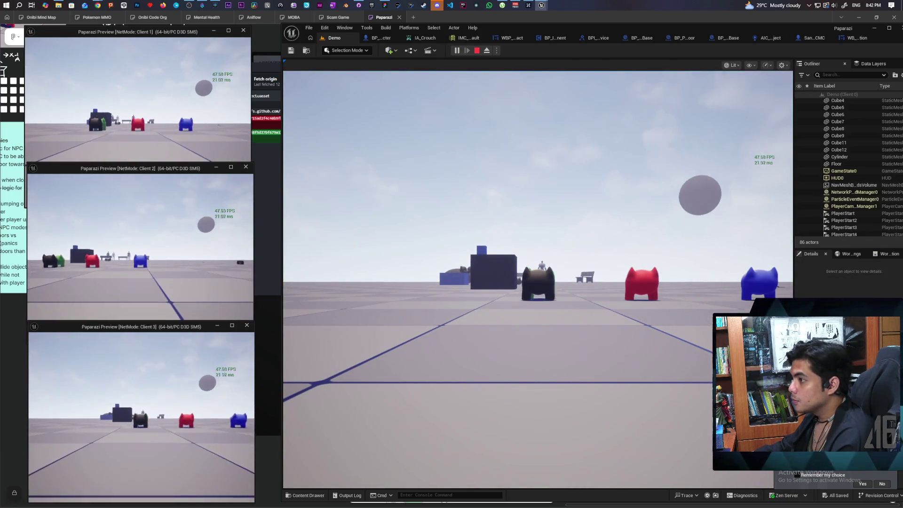
pyautogui.press('w')
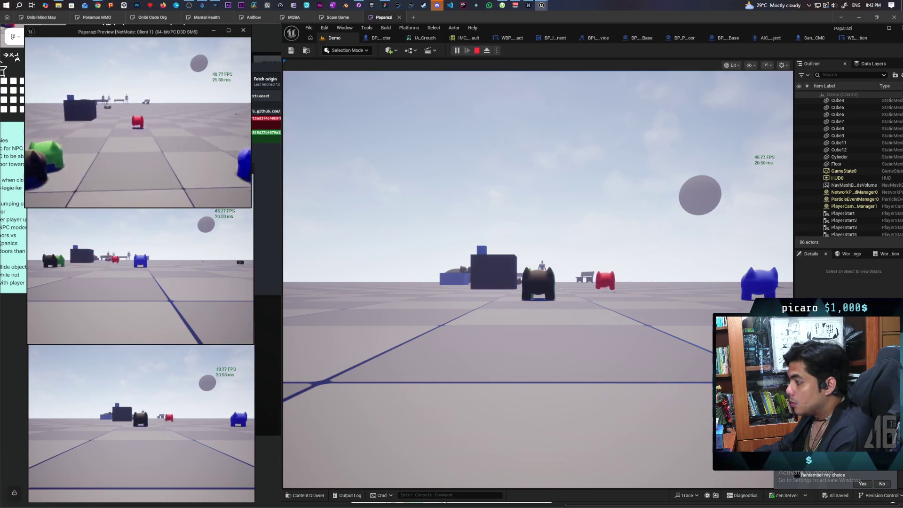
pyautogui.press('d')
pyautogui.press('d')
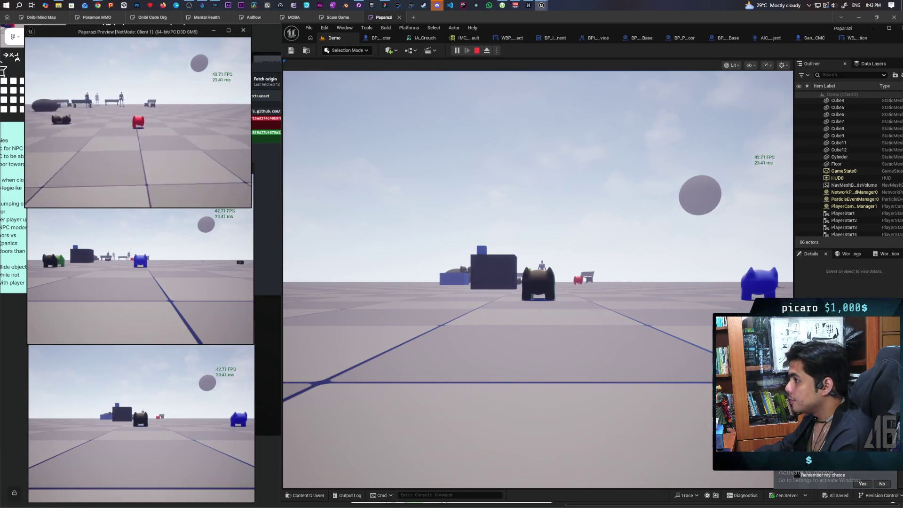
pyautogui.press('w')
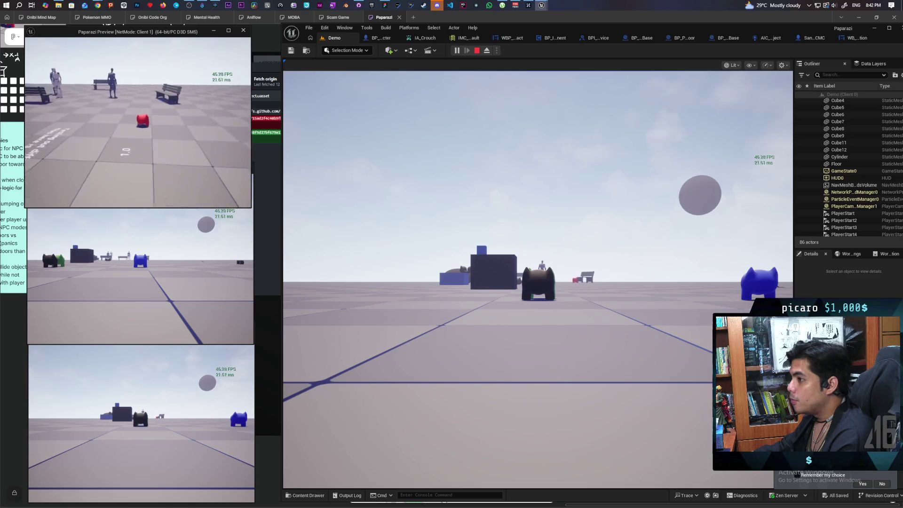
pyautogui.press('w')
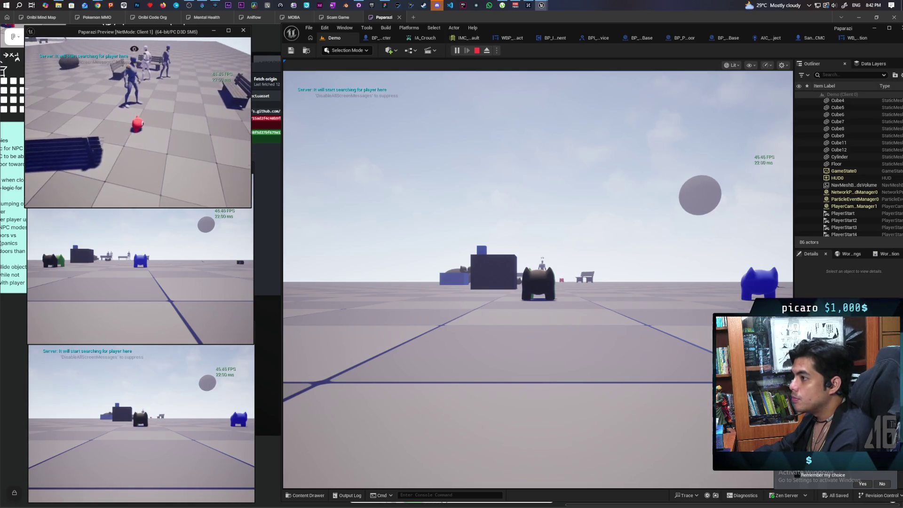
pyautogui.press('w')
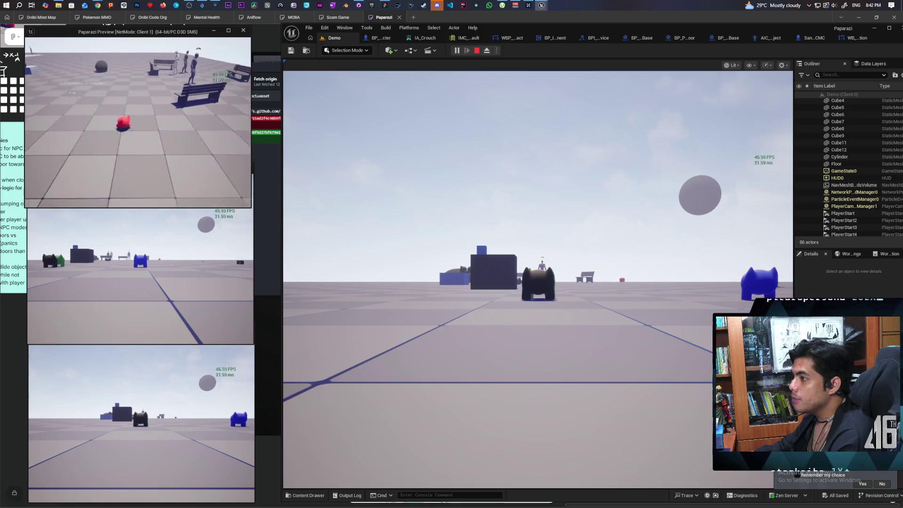
# - Move the player away until the NPC loses interest, walk back, then end the playtest
pyautogui.press('s')
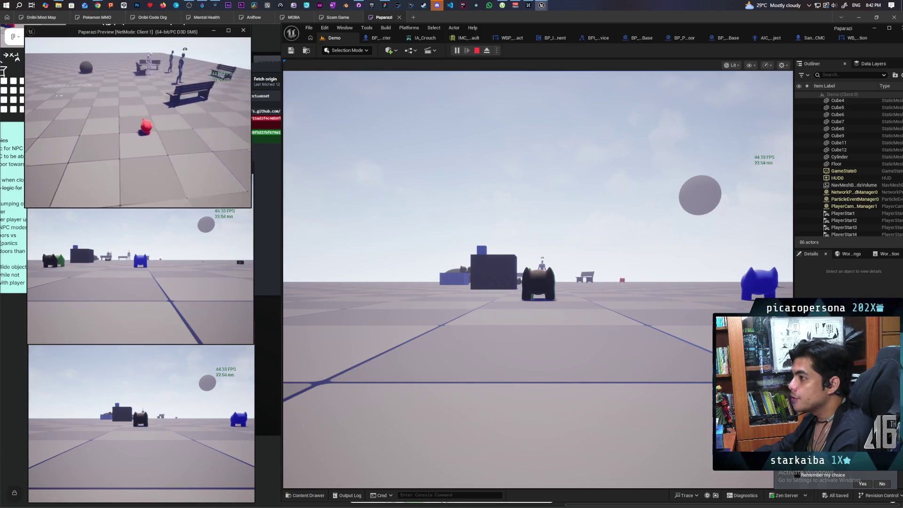
pyautogui.press('d')
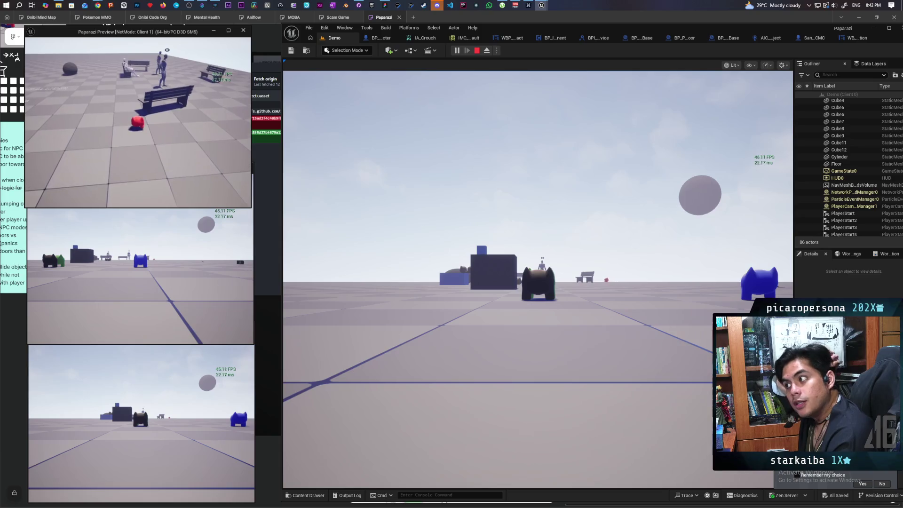
pyautogui.press('a')
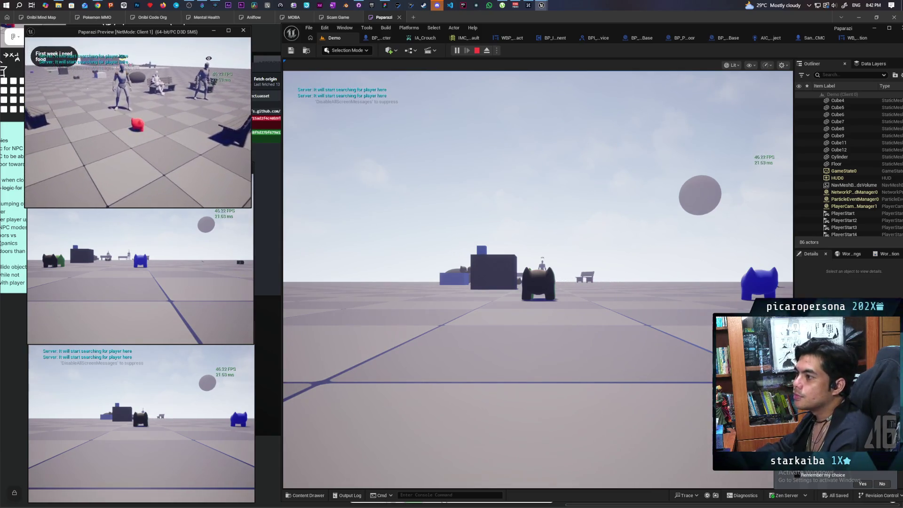
pyautogui.press('w')
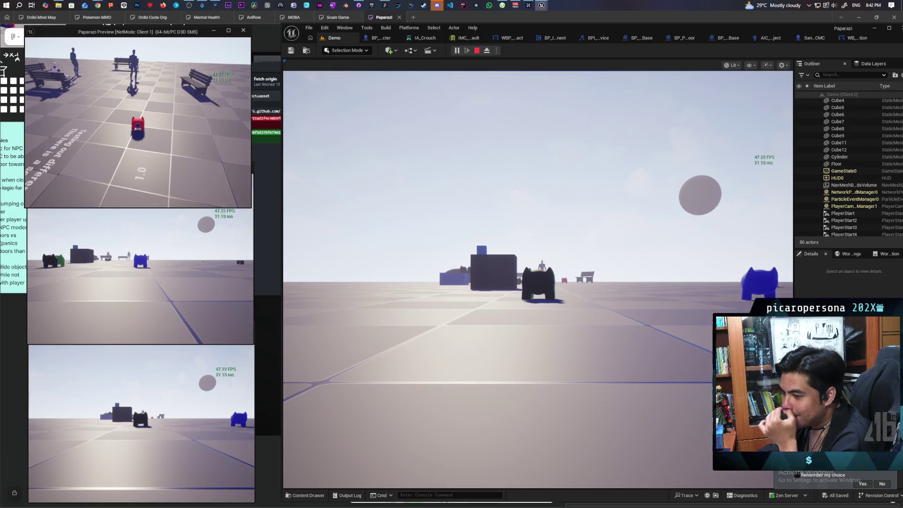
pyautogui.press('Escape')
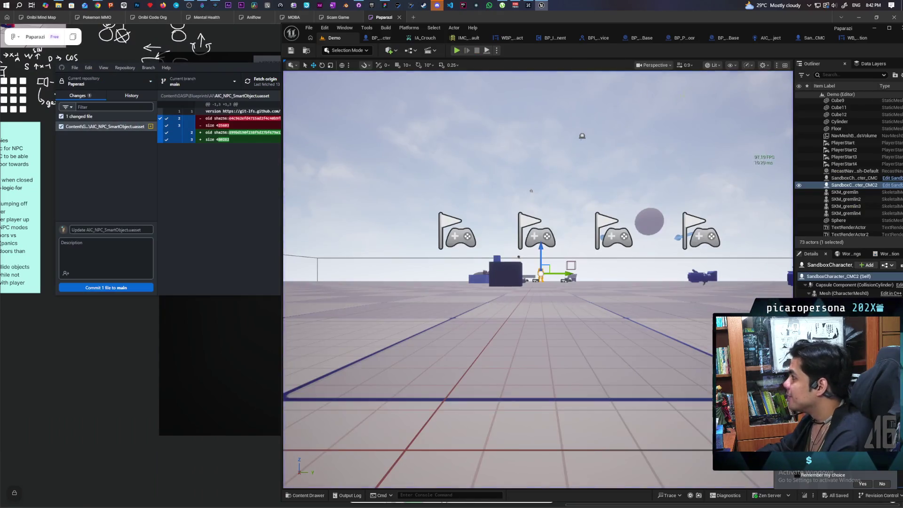
# - Inspect the AIPerception sight sense radius settings (Senses Config Index 0) in AIC_NPC_SmartObject
pyautogui.click(769, 39)
pyautogui.click(382, 106)
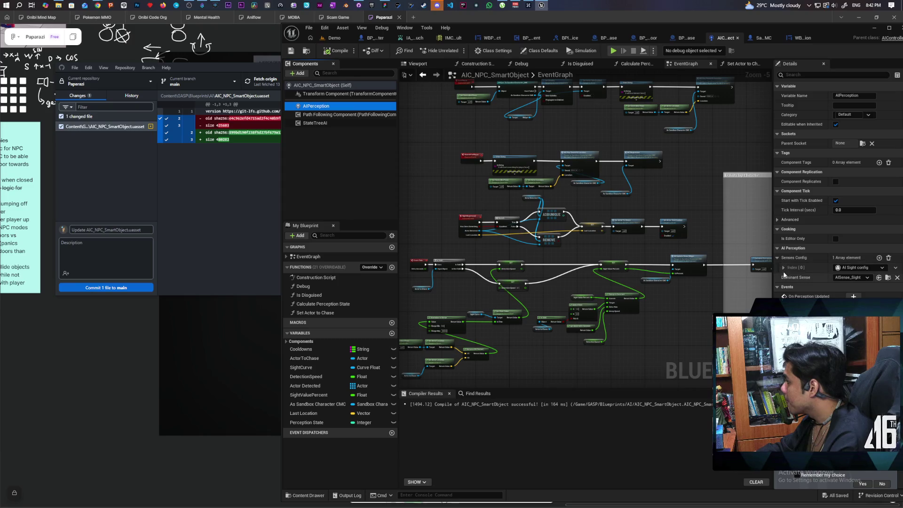
pyautogui.click(782, 267)
pyautogui.click(789, 278)
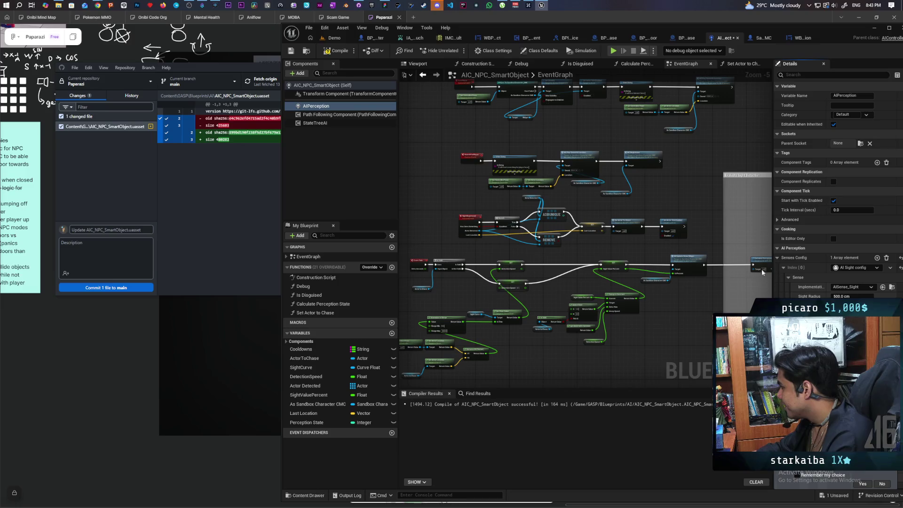
# - Recompile AIC_NPC_SmartObject and start another three-client playtest of the Demo level
pyautogui.click(336, 51)
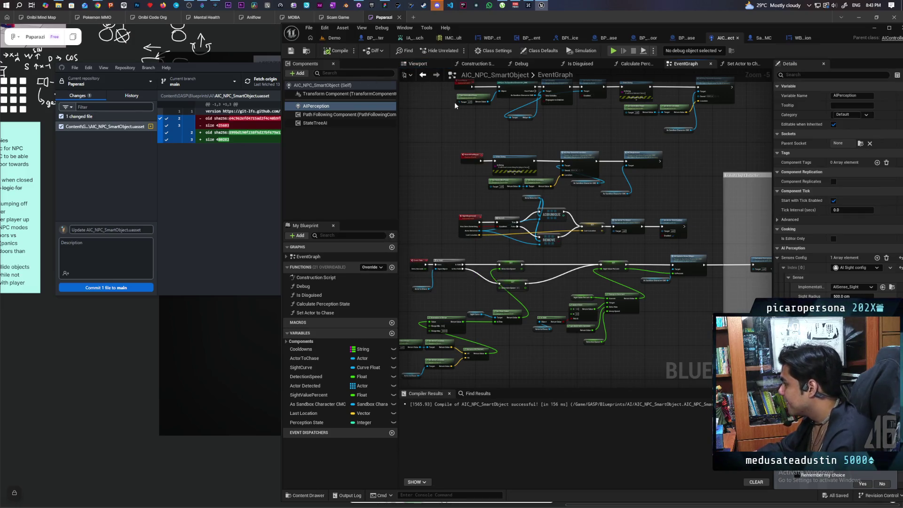
pyautogui.click(333, 37)
pyautogui.click(456, 50)
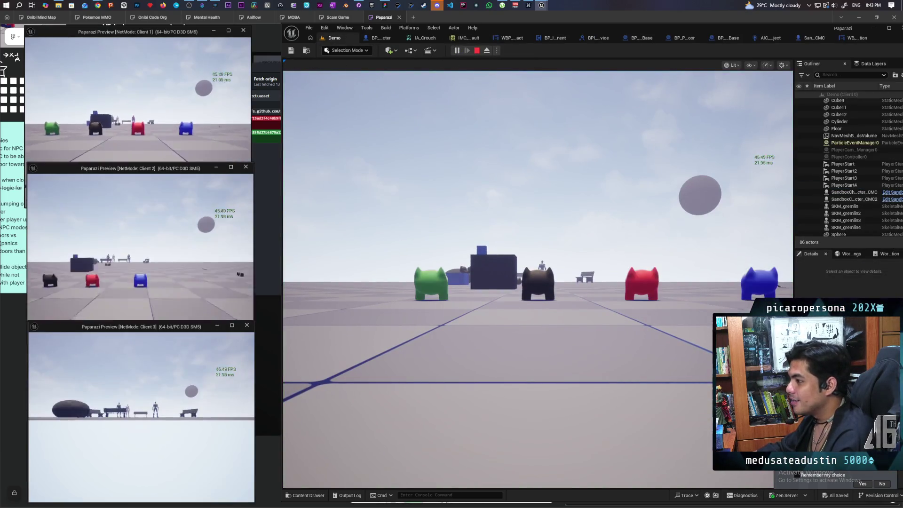
pyautogui.hotkey('alt', 'Tab')
pyautogui.press('w')
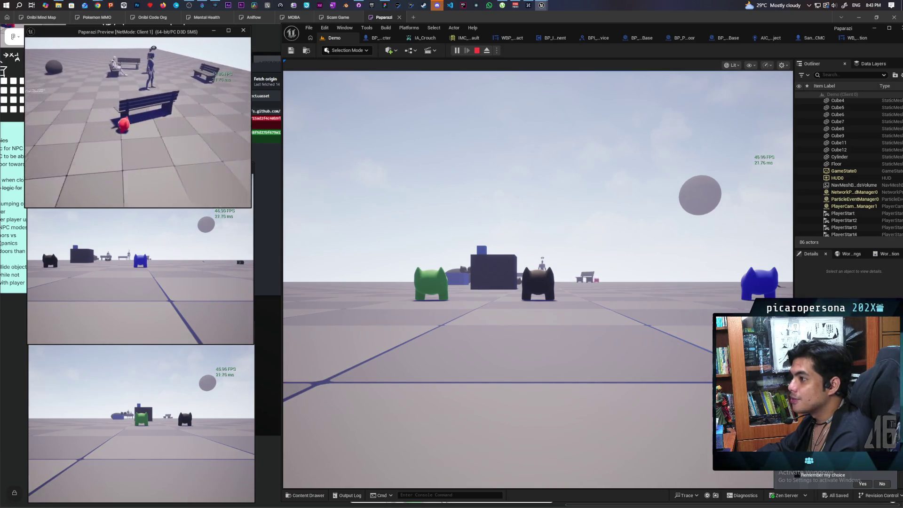
pyautogui.press('Escape')
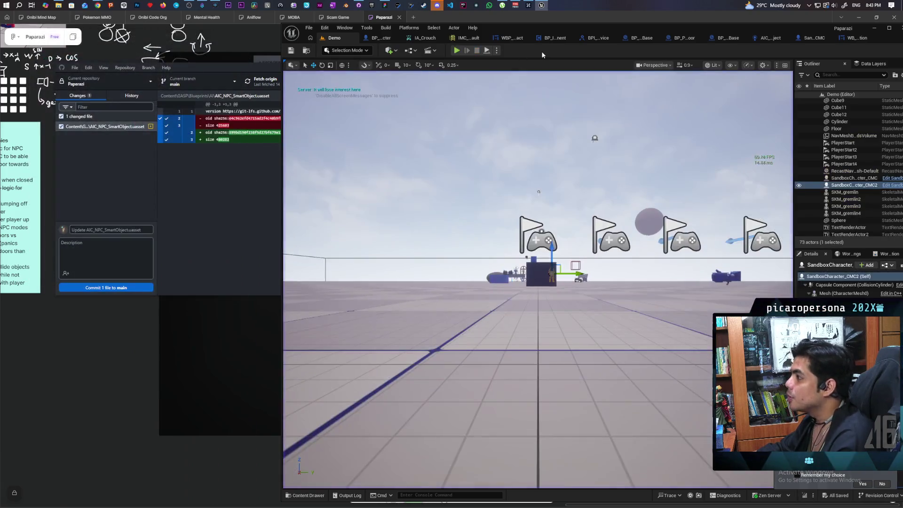
# - Commit both changed NPC blueprint files to main as 'adjusted NPC sight and logic' and push to origin
pyautogui.click(359, 5)
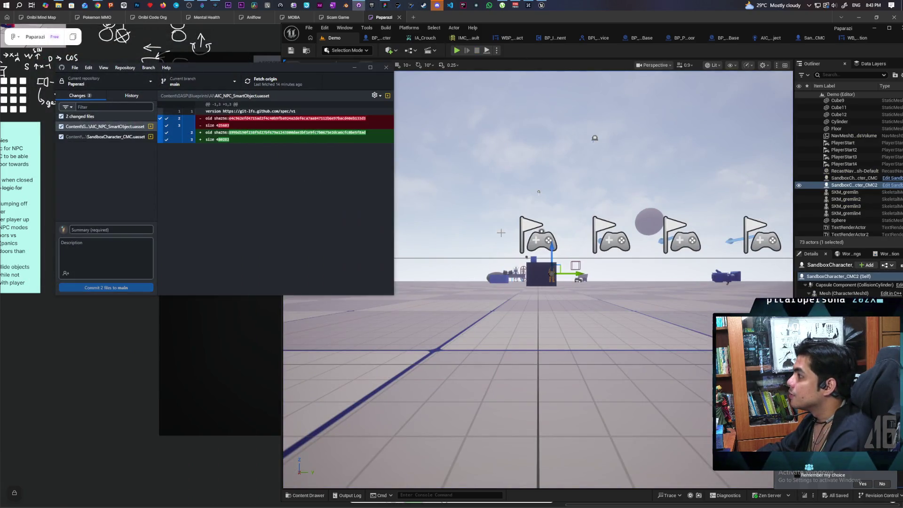
pyautogui.write('adjusted NPC sight and logic')
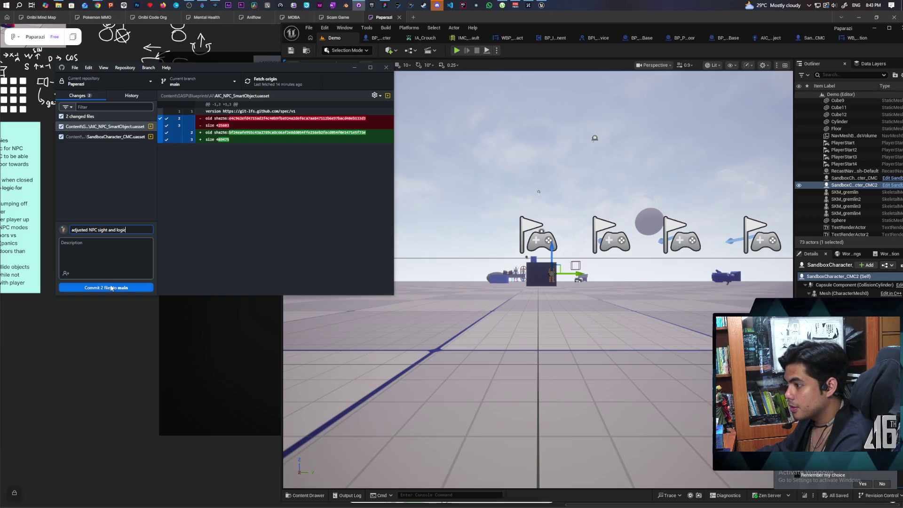
pyautogui.click(115, 288)
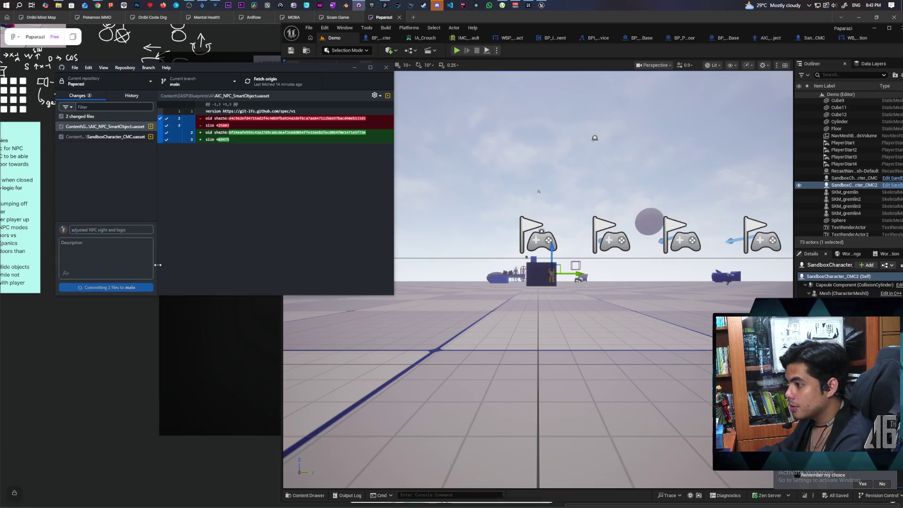
pyautogui.click(263, 83)
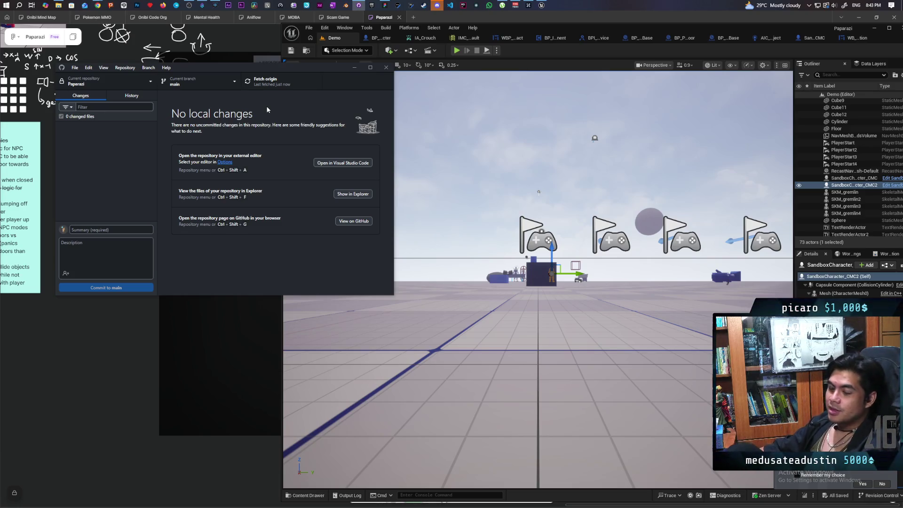
# - Open Discord's Friends page, dismiss the audio-device prompt, then bring the Unreal editor back forward
pyautogui.click(436, 5)
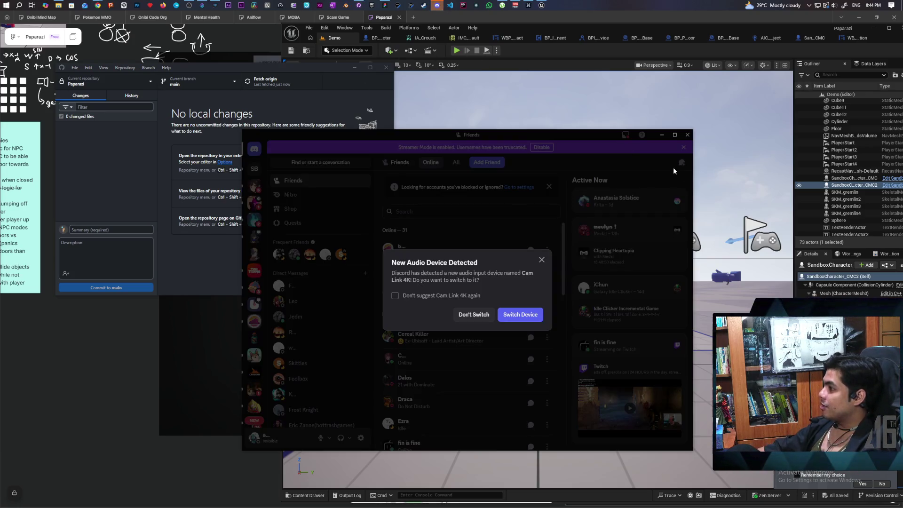
pyautogui.click(383, 238)
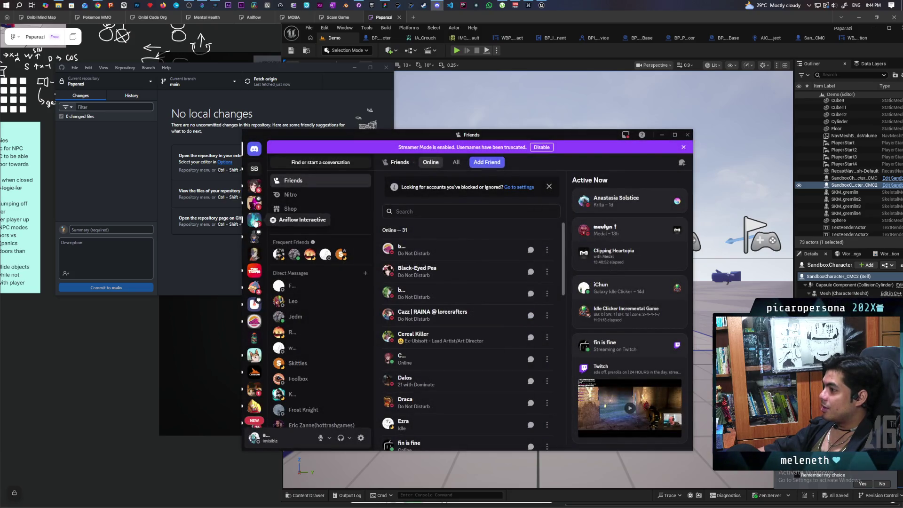
pyautogui.rightClick(278, 225)
pyautogui.press('Escape')
pyautogui.click(616, 50)
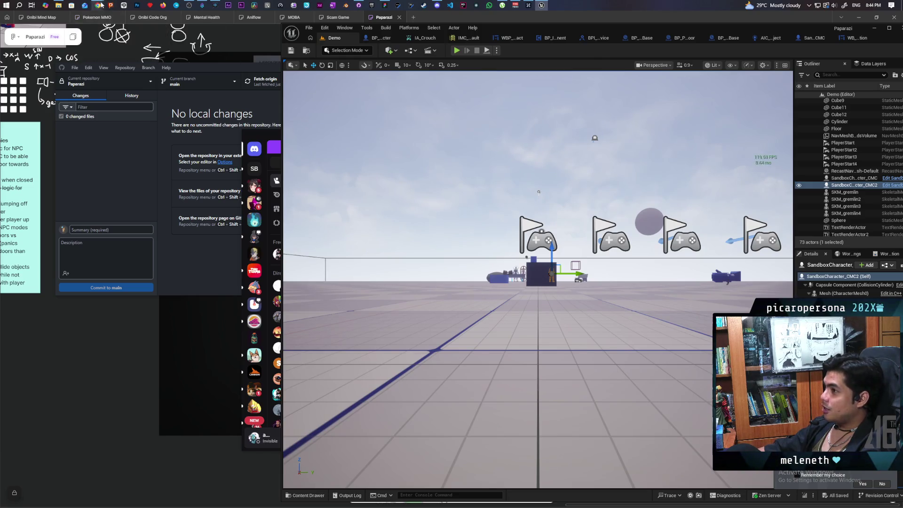
pyautogui.moveTo(101, 5)
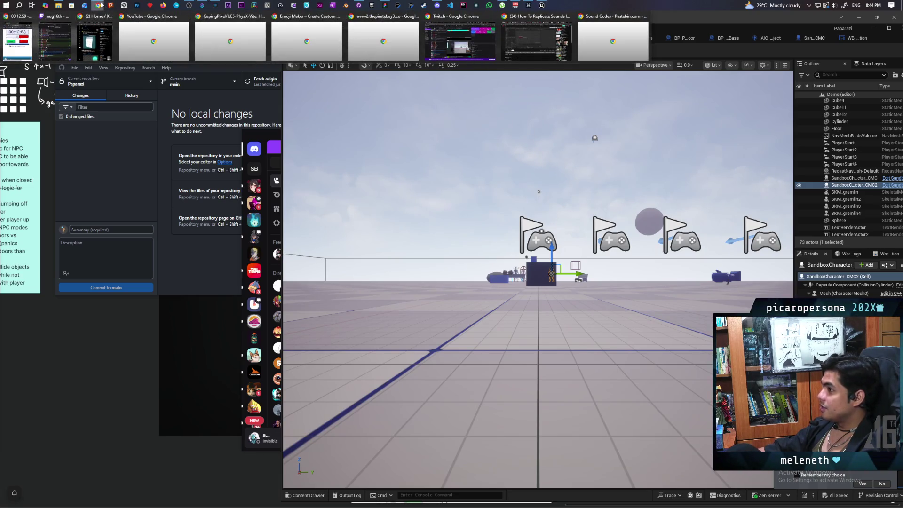
# - Bring the YouTube home feed forward, scroll the recommendations, and maximise the Chrome window
pyautogui.click(153, 41)
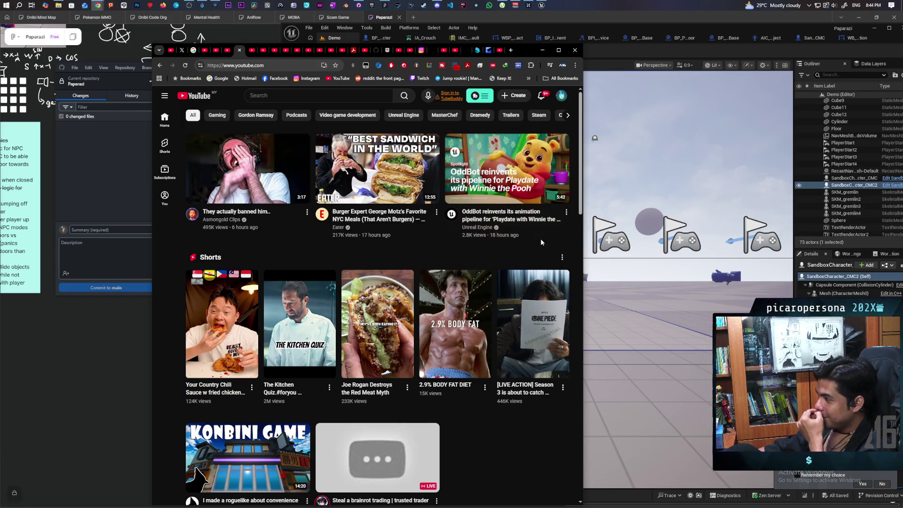
pyautogui.moveTo(540, 188)
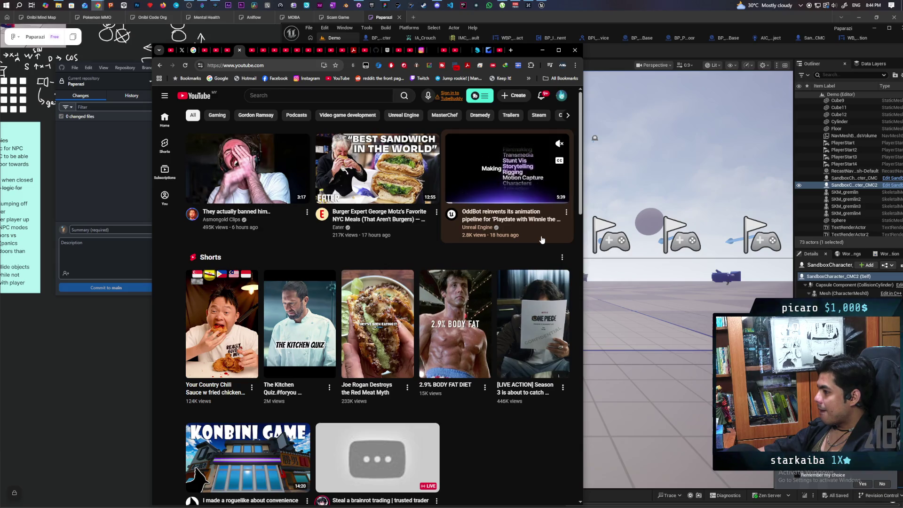
pyautogui.scroll(-3, 541, 239)
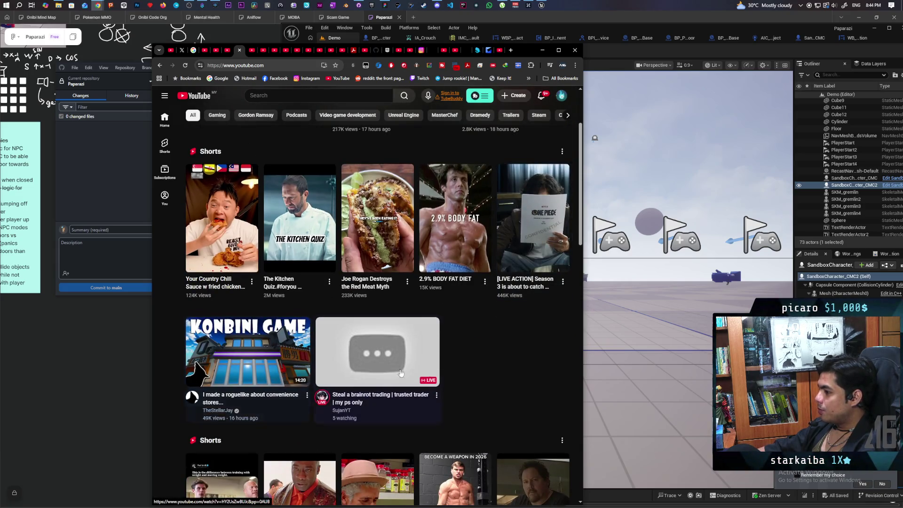
pyautogui.doubleClick(529, 49)
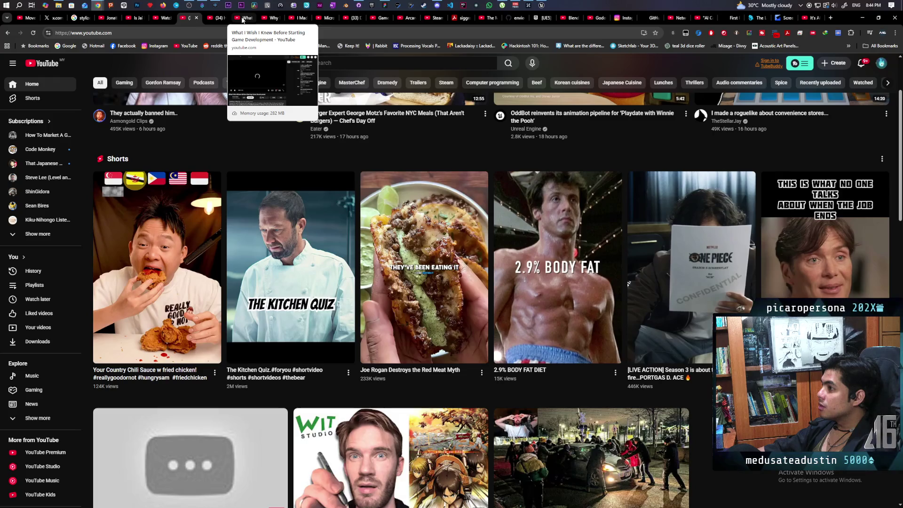
# - Watch 'How Control NAILS Game Feel', then move to the 'What I Wish I Knew' video tab
pyautogui.click(216, 18)
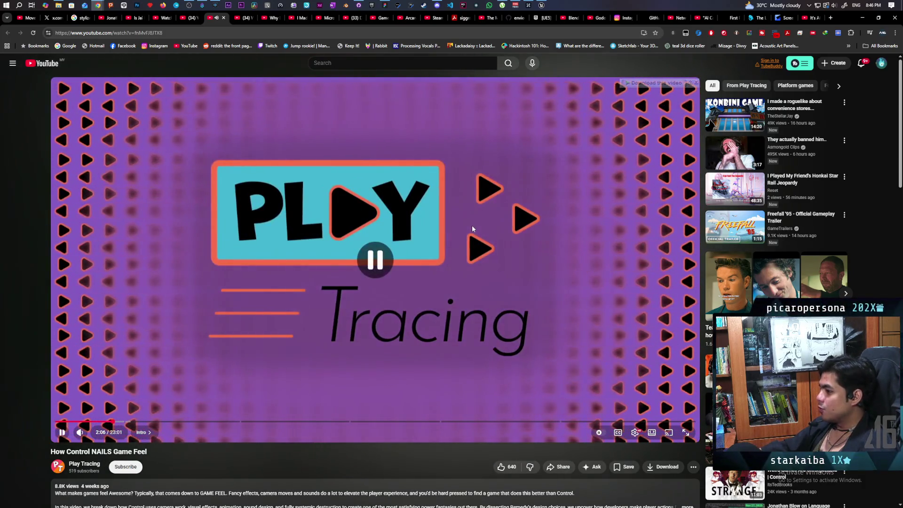
pyautogui.click(244, 19)
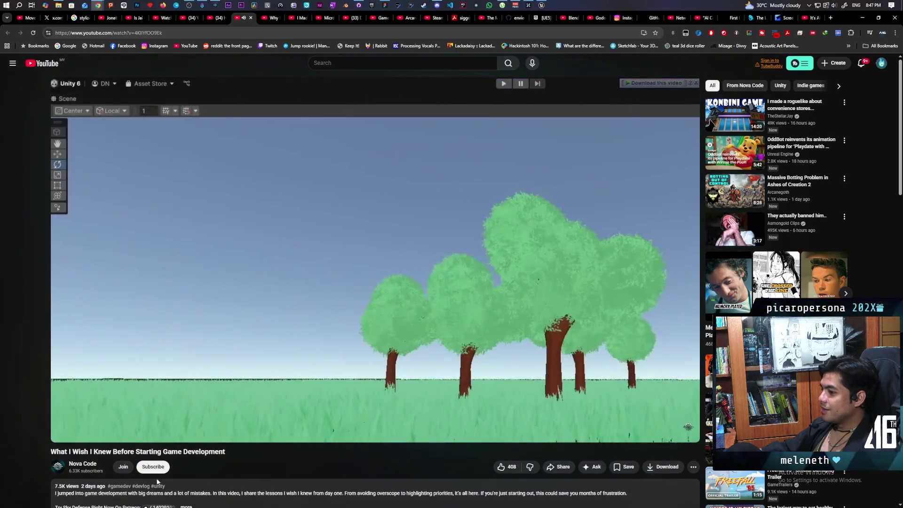
# - Watch the Nova Code video past 7:49 with one pause, then scroll down to its description
pyautogui.moveTo(93, 489)
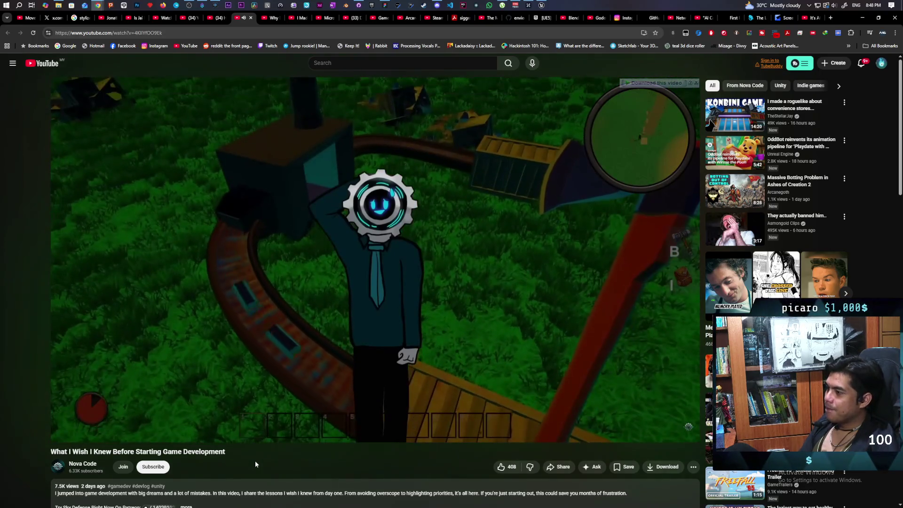
pyautogui.press('k')
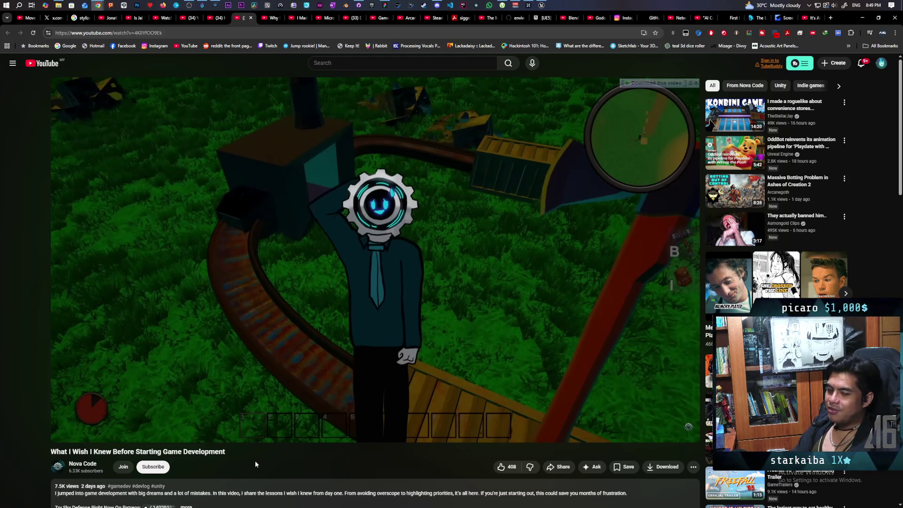
pyautogui.press('space')
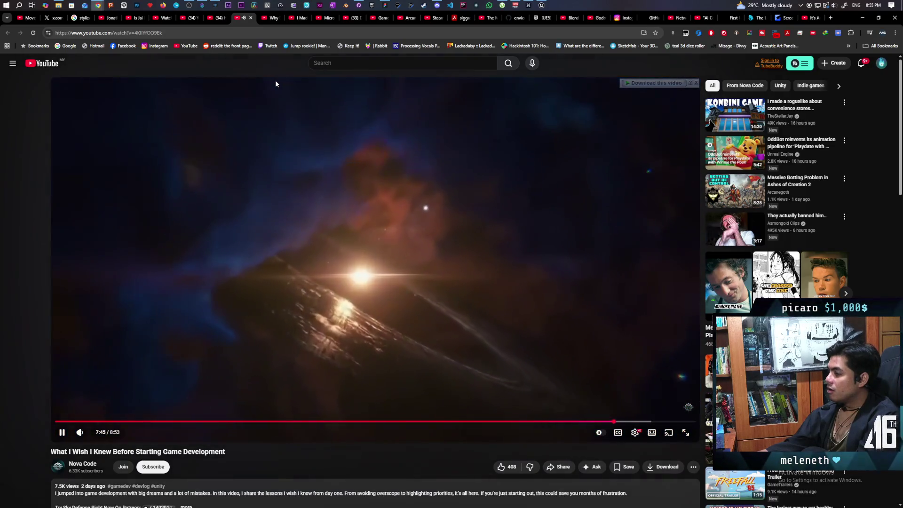
pyautogui.scroll(-6, 319, 222)
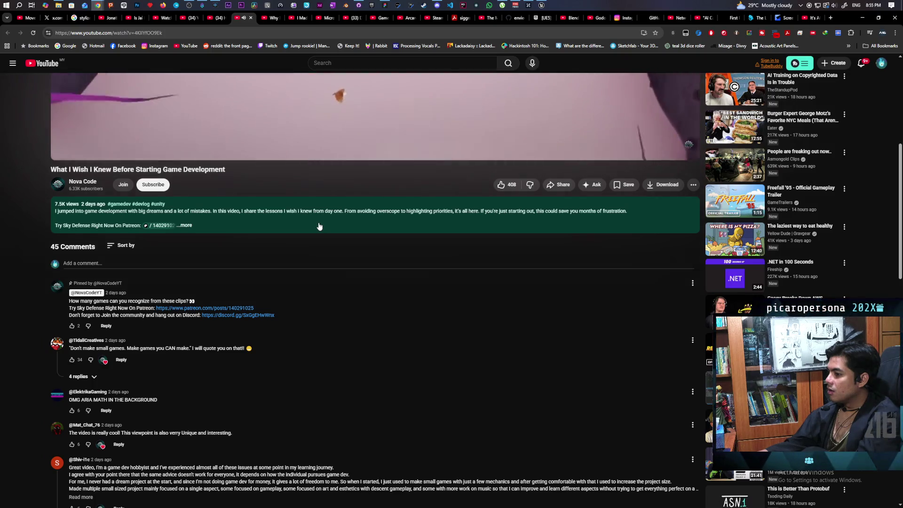
# - Scroll back up to the player and pause the Nova Code video at about 8:01
pyautogui.scroll(3, 319, 226)
pyautogui.scroll(-2, 319, 226)
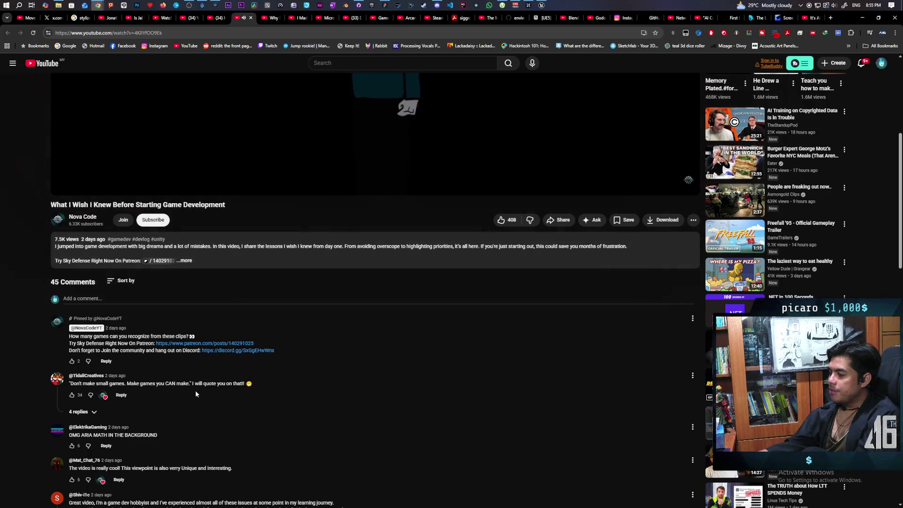
pyautogui.scroll(5, 353, 403)
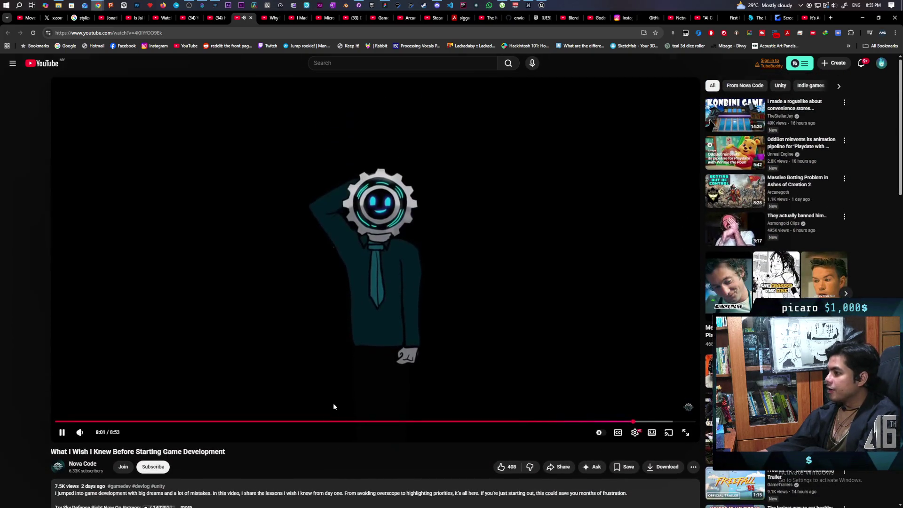
pyautogui.click(423, 332)
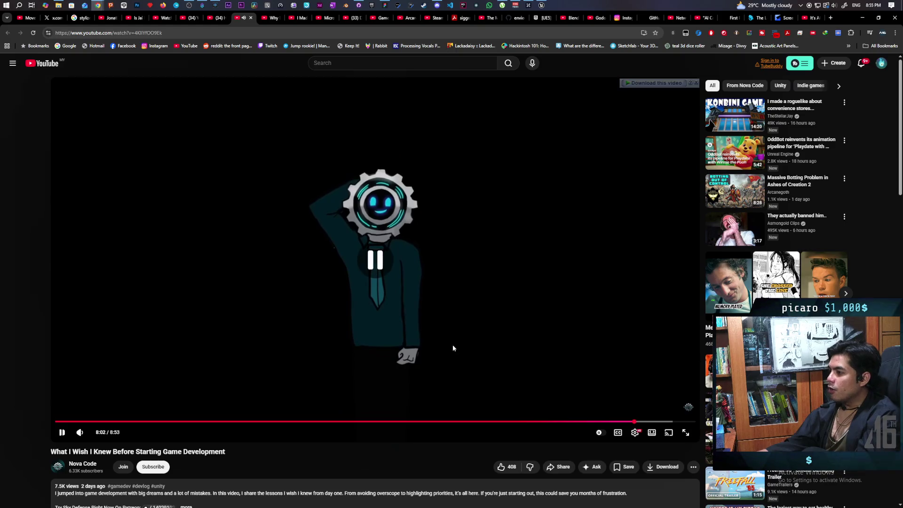
# - Play 'Why Do So Many Game Devs Fail?' with a brief pause, then scroll to its comments
pyautogui.click(266, 21)
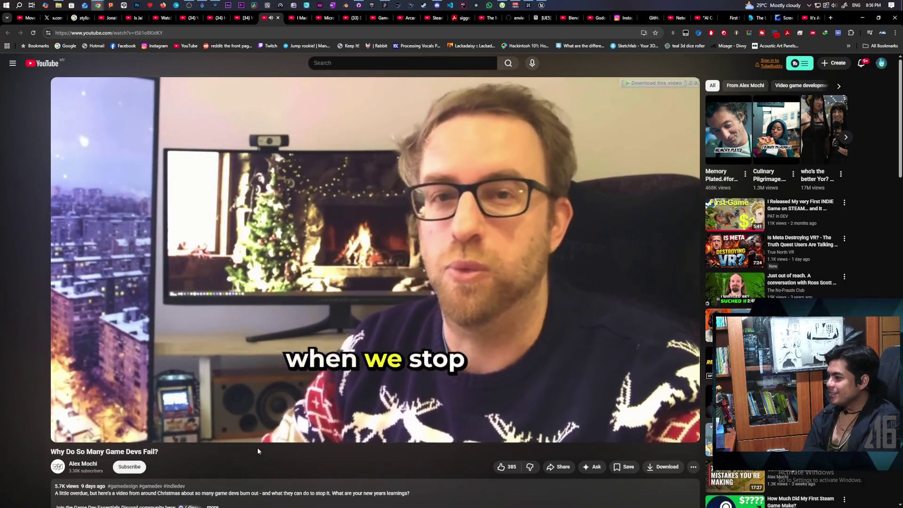
pyautogui.press('space')
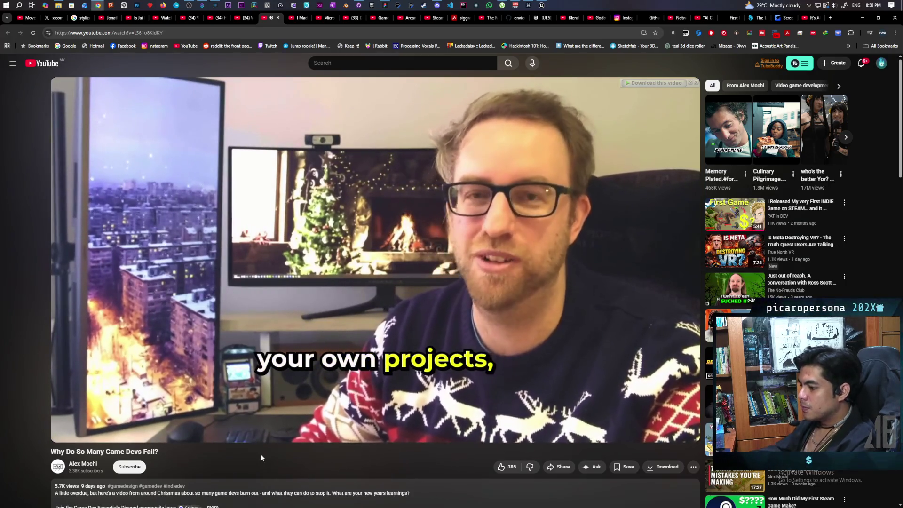
pyautogui.scroll(-4, 261, 456)
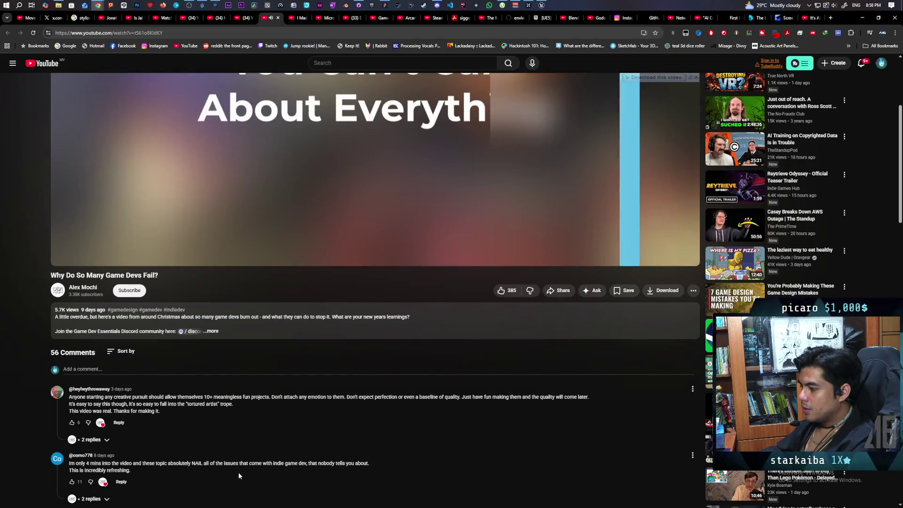
pyautogui.scroll(4, 314, 473)
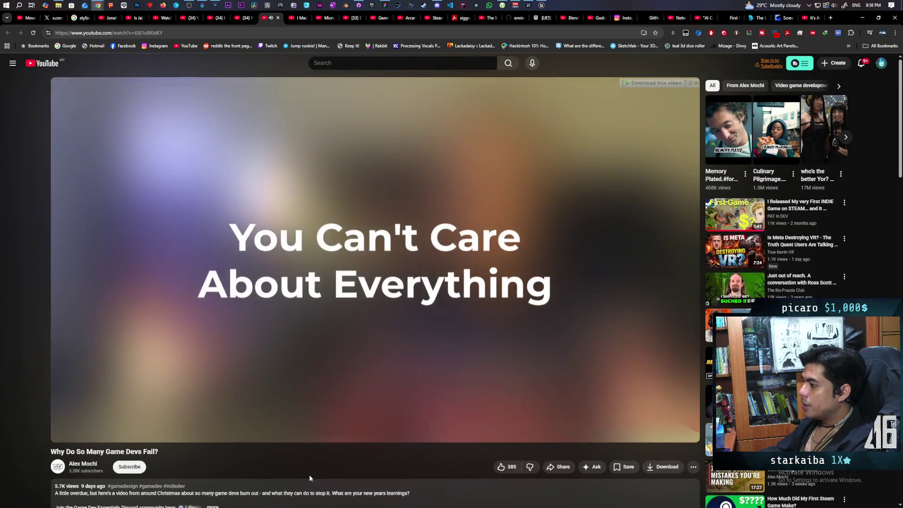